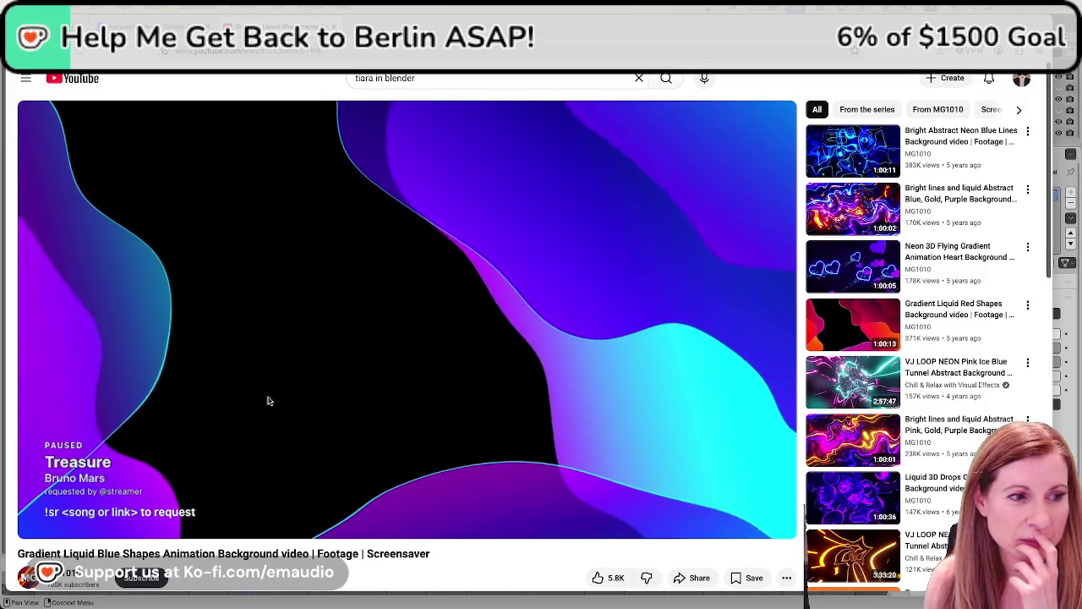
Go back to the 'tiara in blender' search results, then bring up the StreamDJ song-request queue
key(alt+Left)
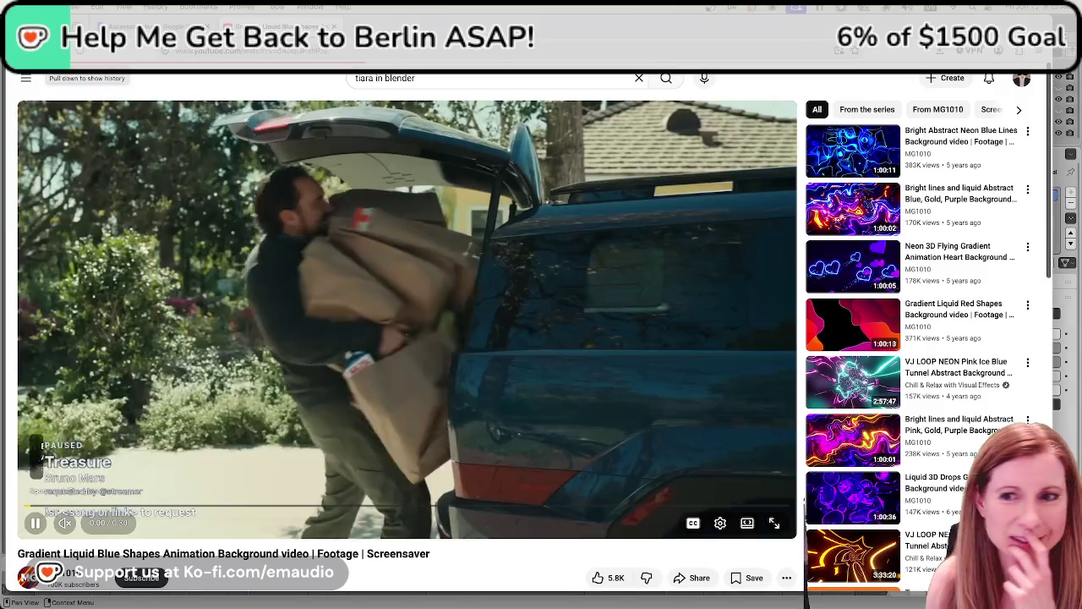
key(alt+Left)
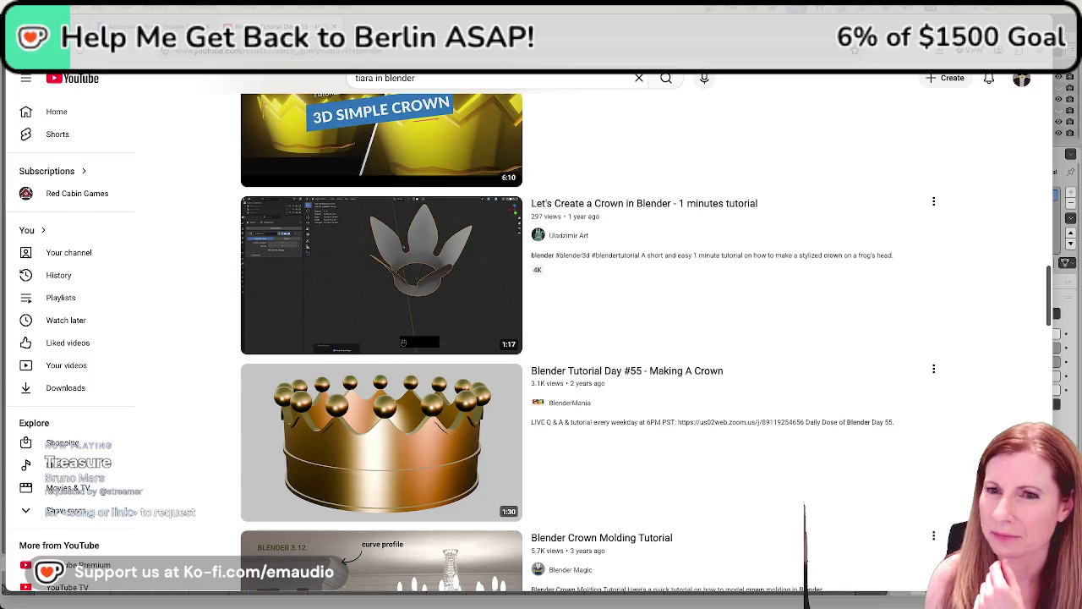
key(super+Tab)
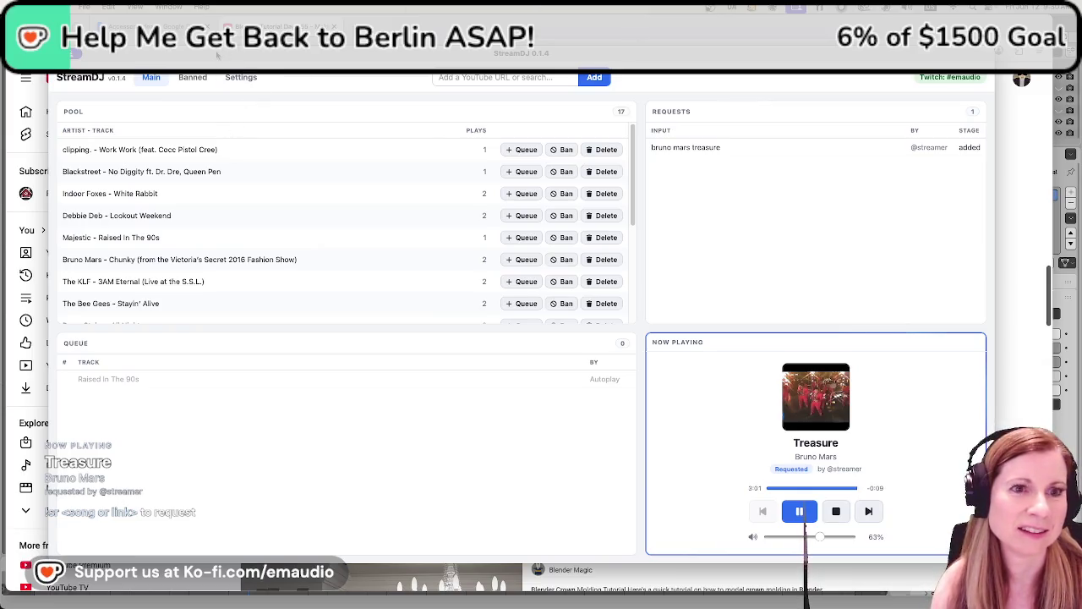
Minimize the StreamDJ song-request window to reveal YouTube again
double_click(217, 54)
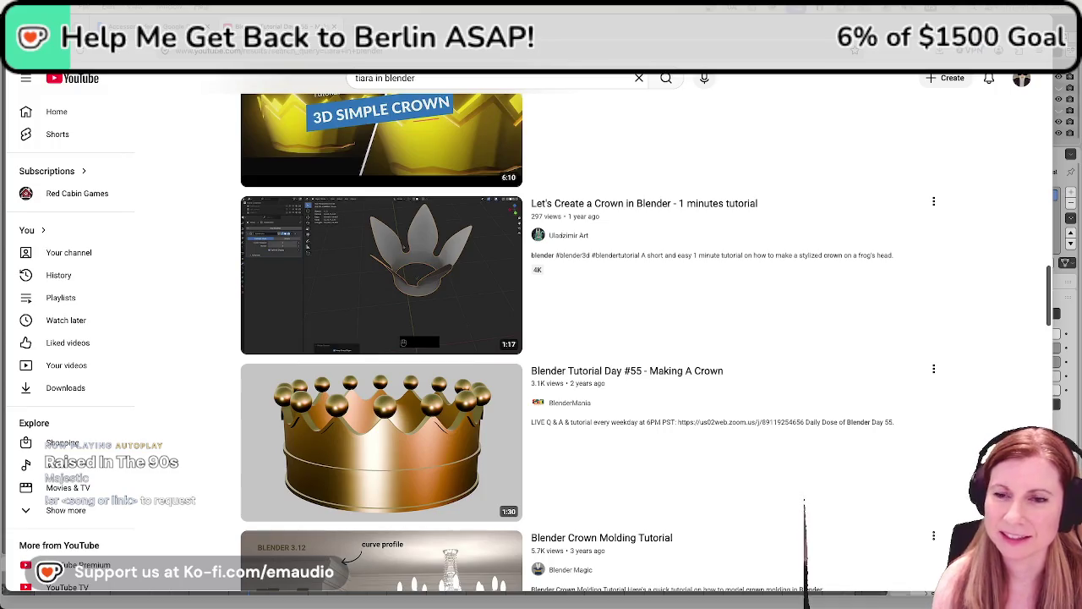
Scroll down through the 'tiara in blender' crown tutorial results
scroll(640, 411, down, 1)
scroll(638, 410, down, 2)
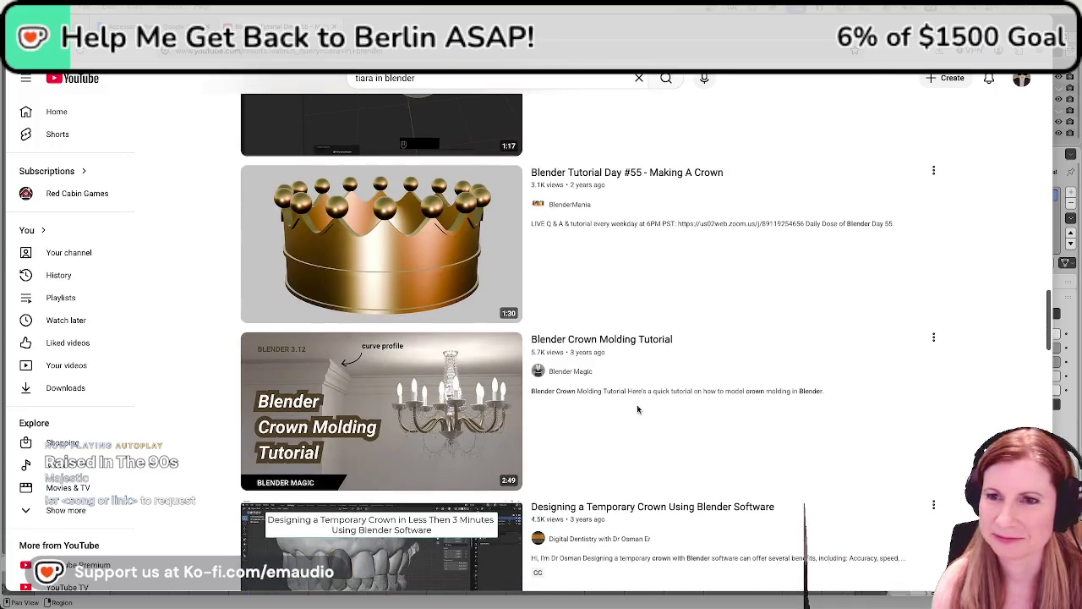
scroll(668, 395, down, 1)
scroll(668, 395, down, 2)
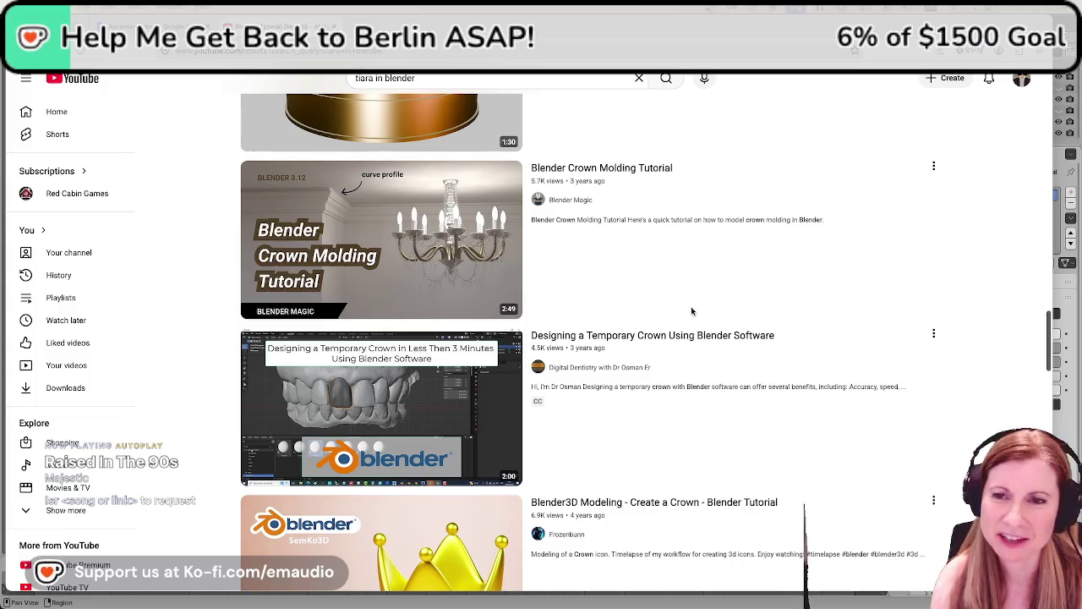
scroll(710, 342, down, 2)
scroll(710, 342, down, 1)
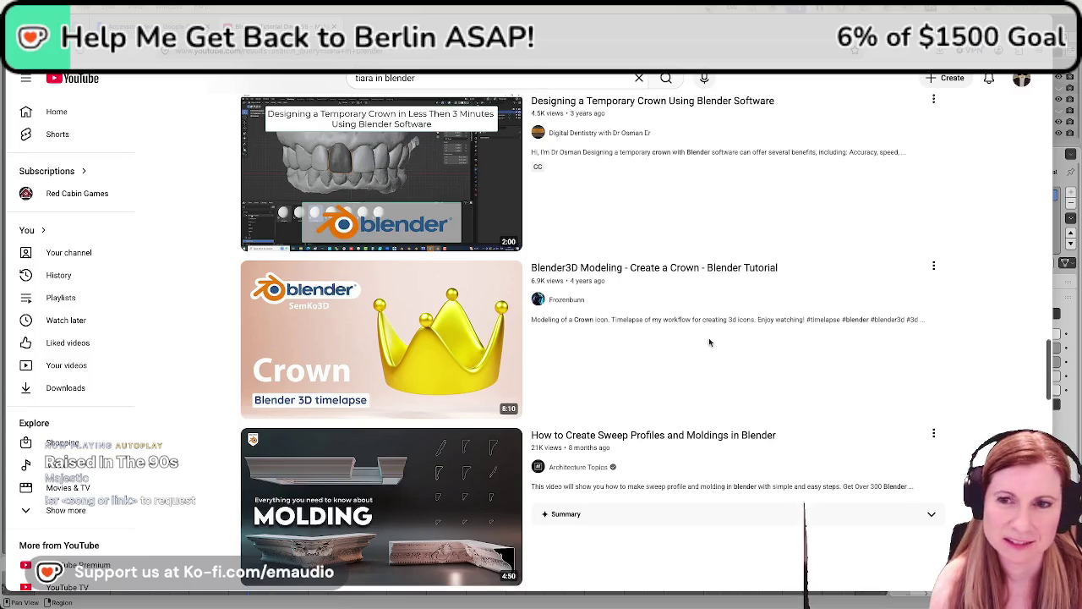
scroll(709, 342, down, 2)
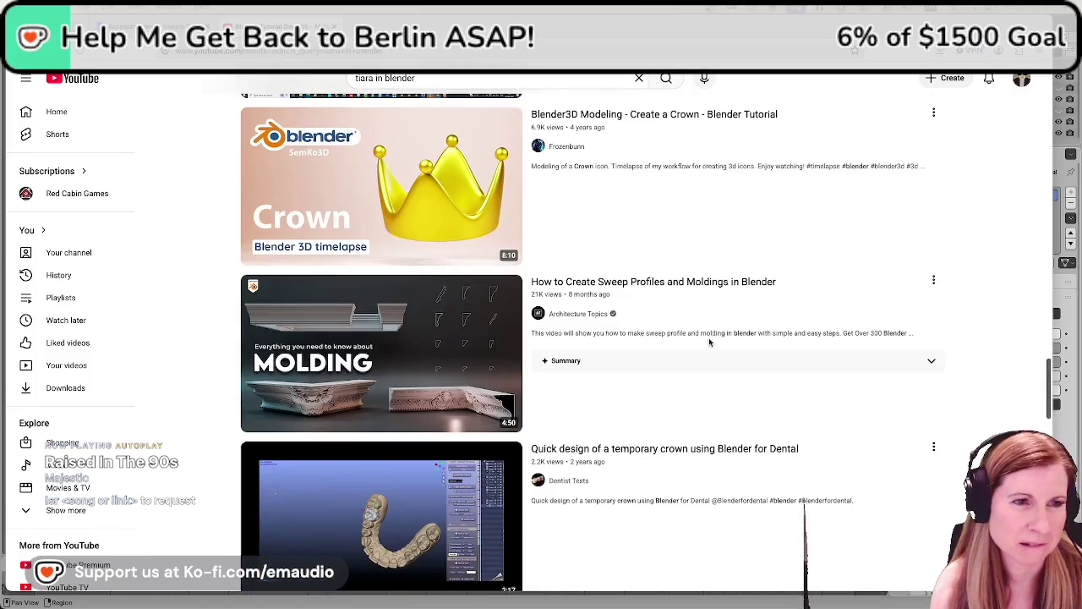
scroll(709, 341, down, 2)
scroll(709, 342, down, 1)
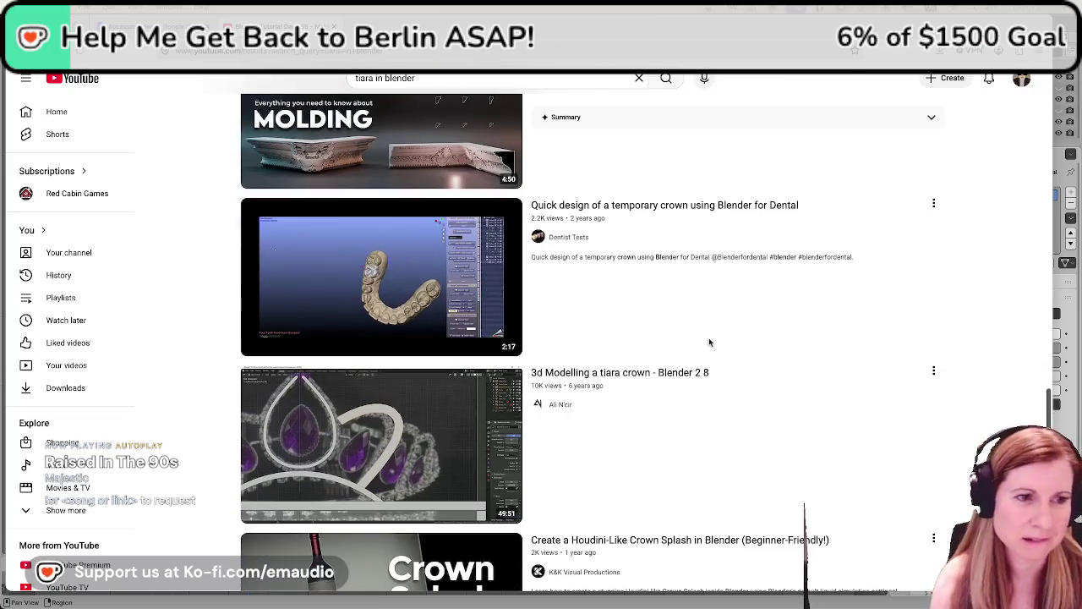
scroll(710, 341, down, 2)
scroll(658, 341, down, 3)
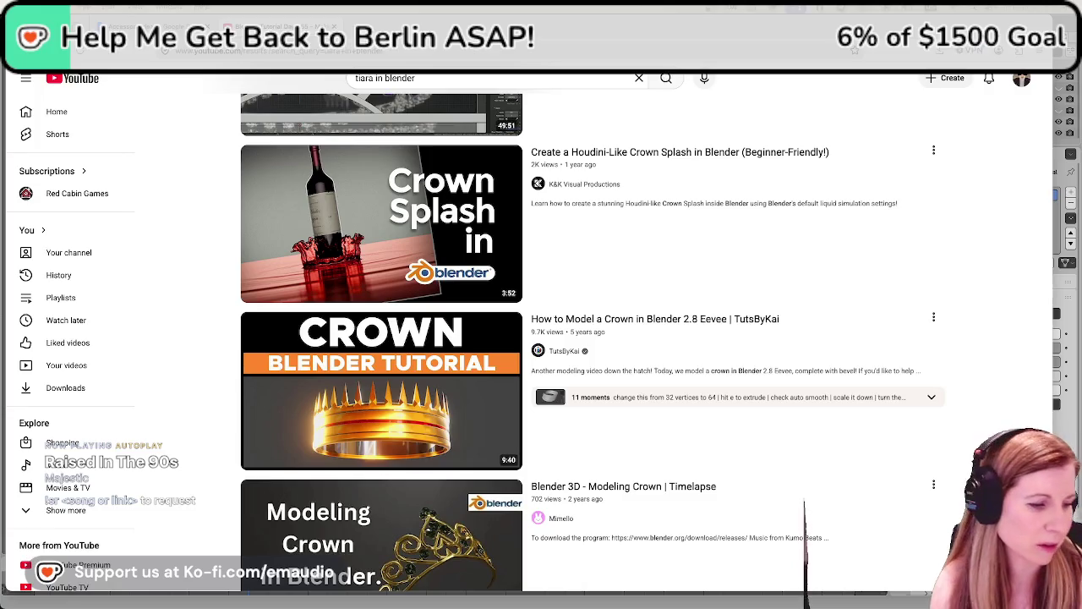
scroll(729, 409, down, 2)
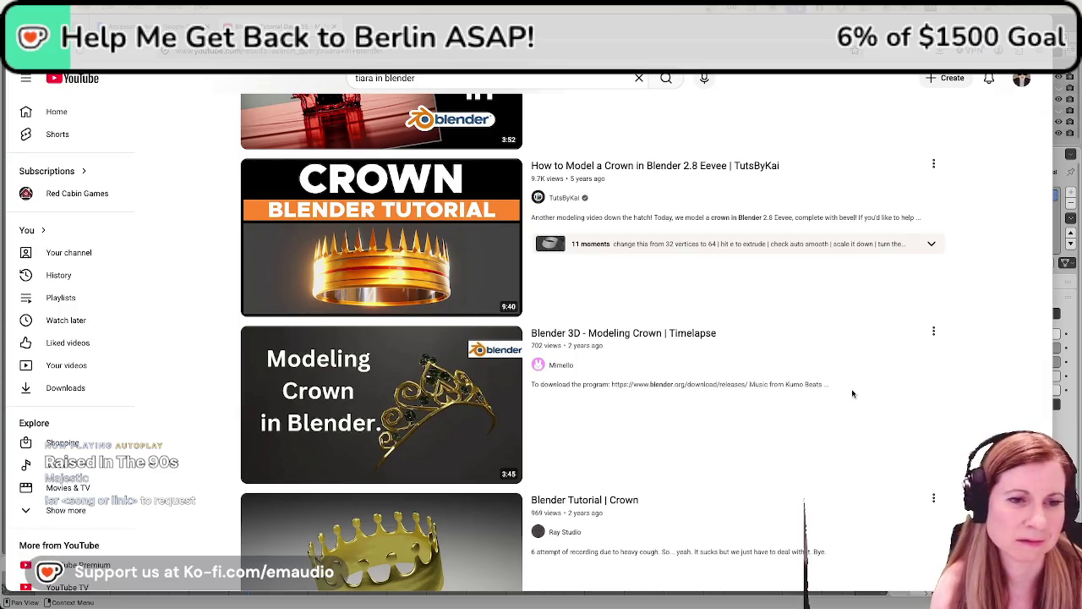
scroll(853, 393, down, 2)
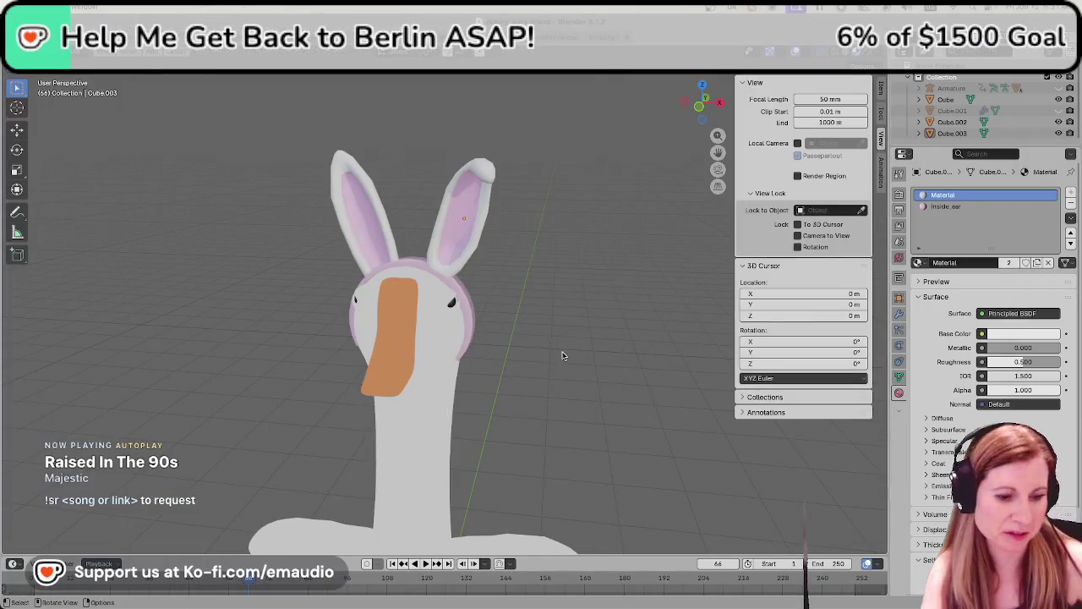
Enlarge the outliner and orbit closely around the bunny ears on the goose's head
scroll(548, 363, up, 3)
scroll(595, 326, down, 1)
scroll(638, 380, down, 1)
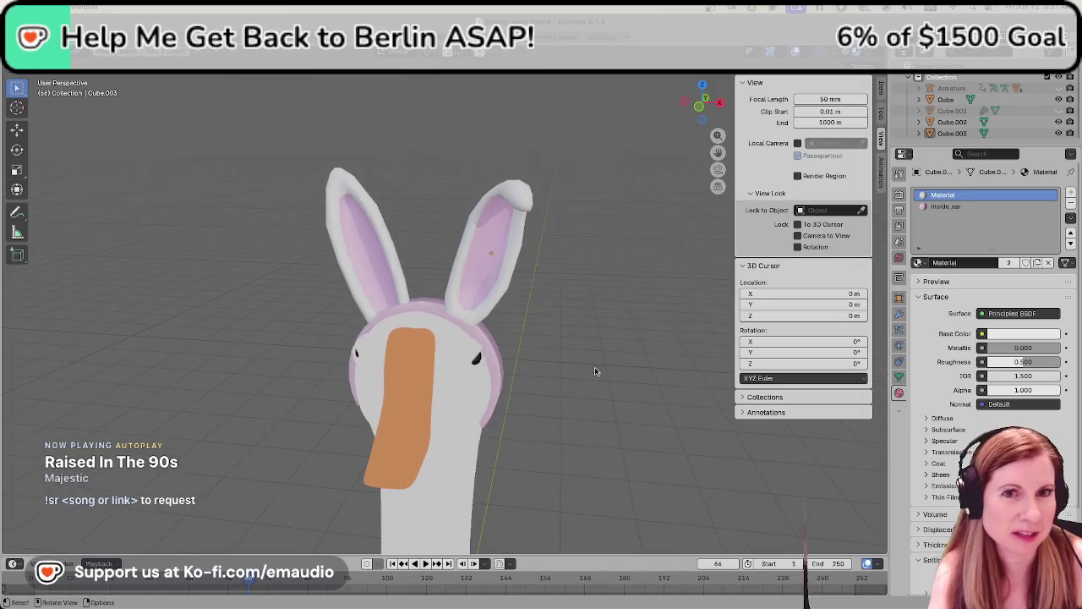
middle_drag(594, 354, 570, 360)
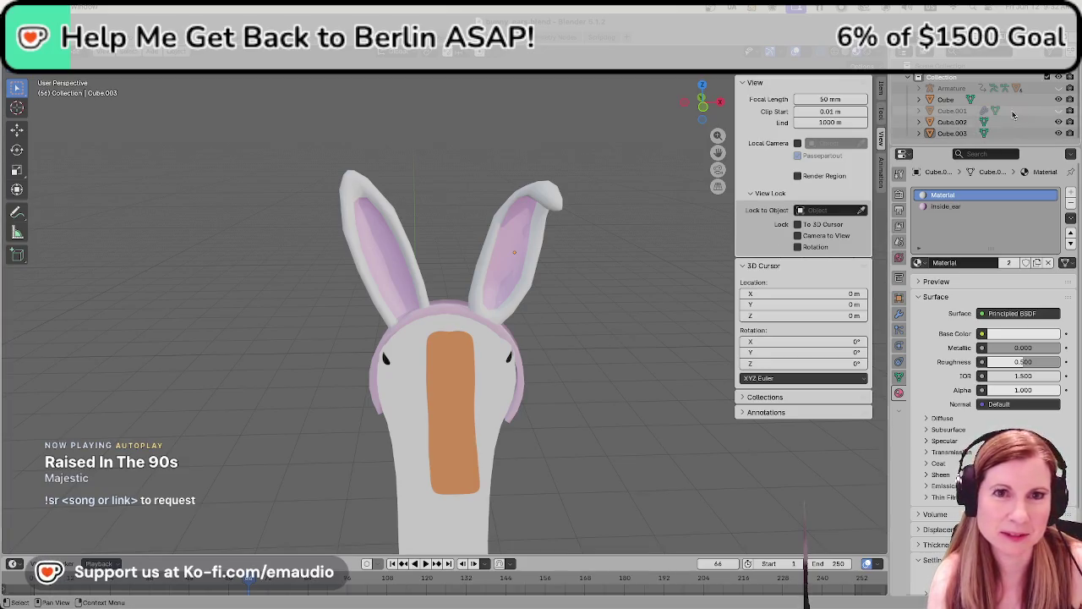
drag(940, 149, 939, 228)
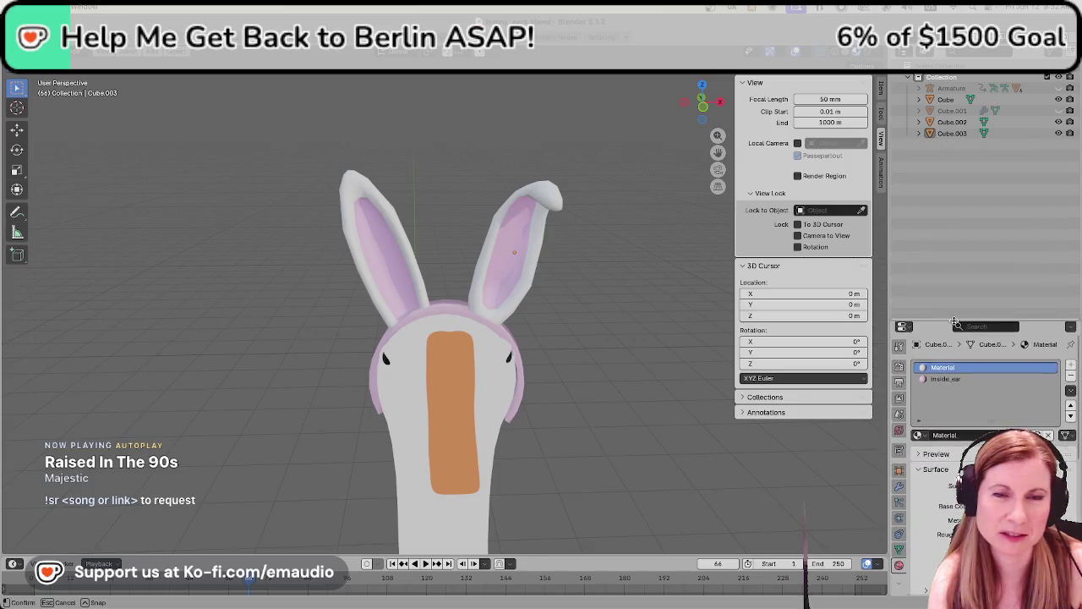
mouse_move(280, 194)
middle_down()
mouse_move(515, 294)
mouse_move(552, 329)
middle_up()
scroll(607, 362, up, 5)
mouse_move(607, 365)
middle_down()
mouse_move(437, 391)
mouse_move(476, 375)
mouse_move(391, 499)
mouse_move(476, 434)
mouse_move(498, 380)
mouse_move(584, 379)
mouse_move(548, 365)
mouse_move(459, 394)
mouse_move(446, 410)
mouse_move(590, 394)
mouse_move(575, 394)
middle_up()
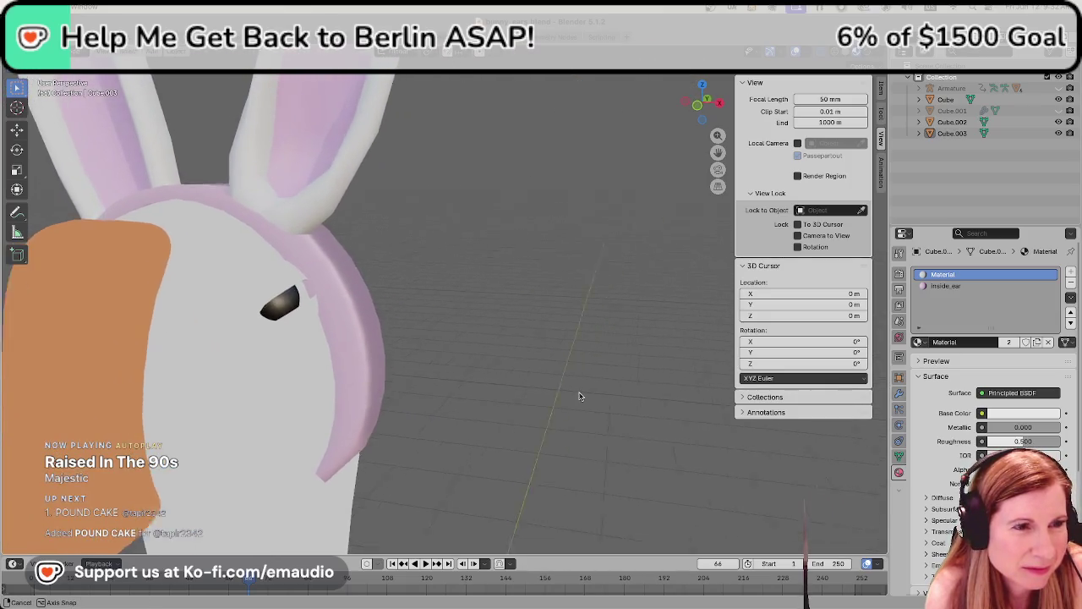
Select the pink headband to inspect it from the front, then deselect it
click(362, 297)
scroll(334, 313, up, 3)
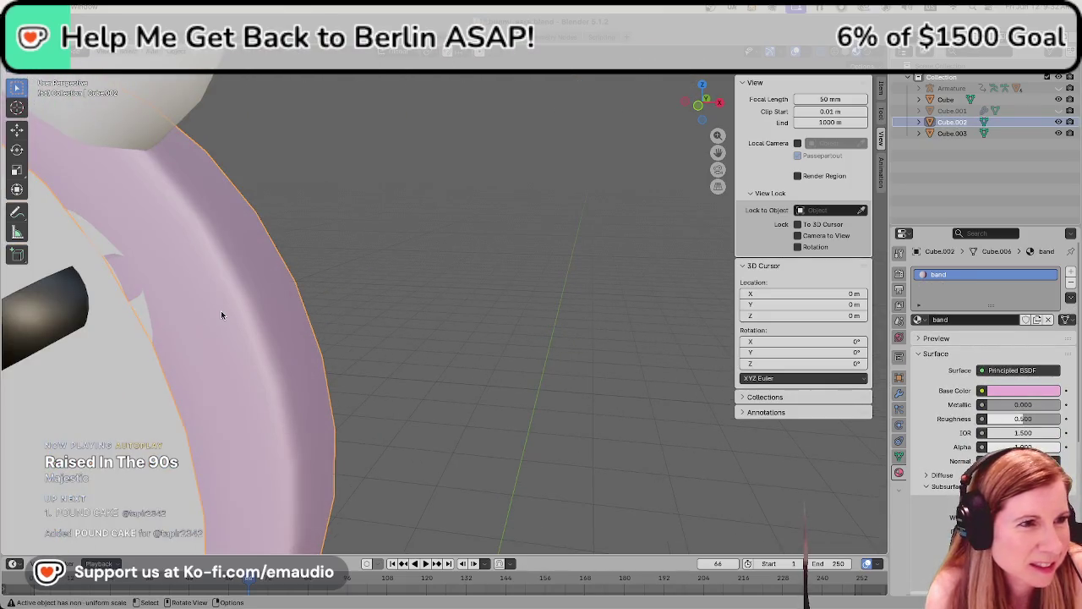
scroll(231, 317, down, 3)
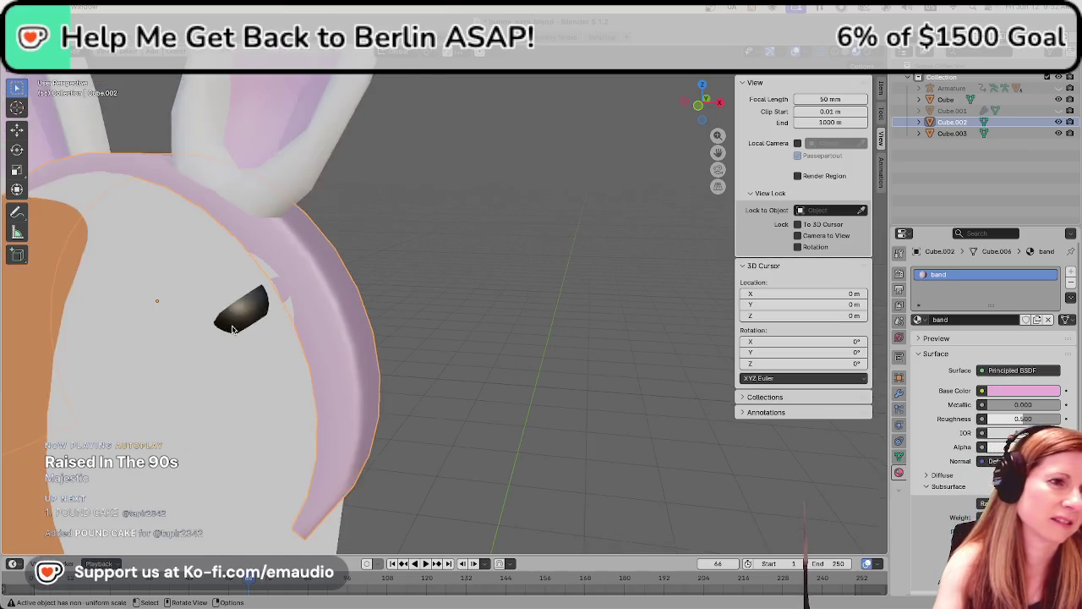
scroll(232, 330, down, 2)
mouse_move(231, 331)
middle_down()
mouse_move(299, 359)
mouse_move(277, 366)
mouse_move(549, 361)
middle_up()
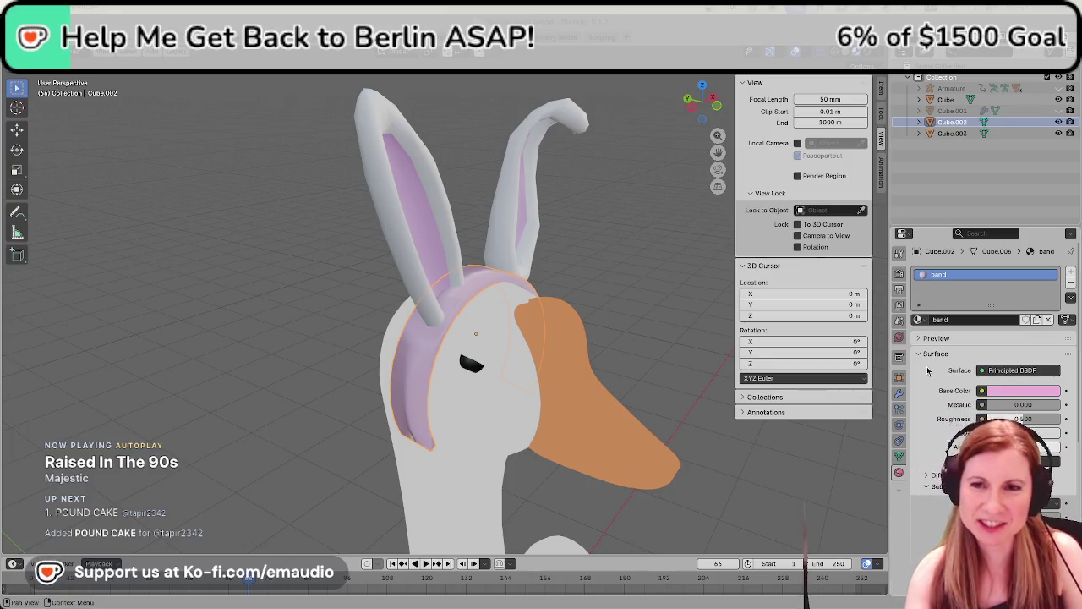
scroll(659, 313, up, 2)
click(585, 231)
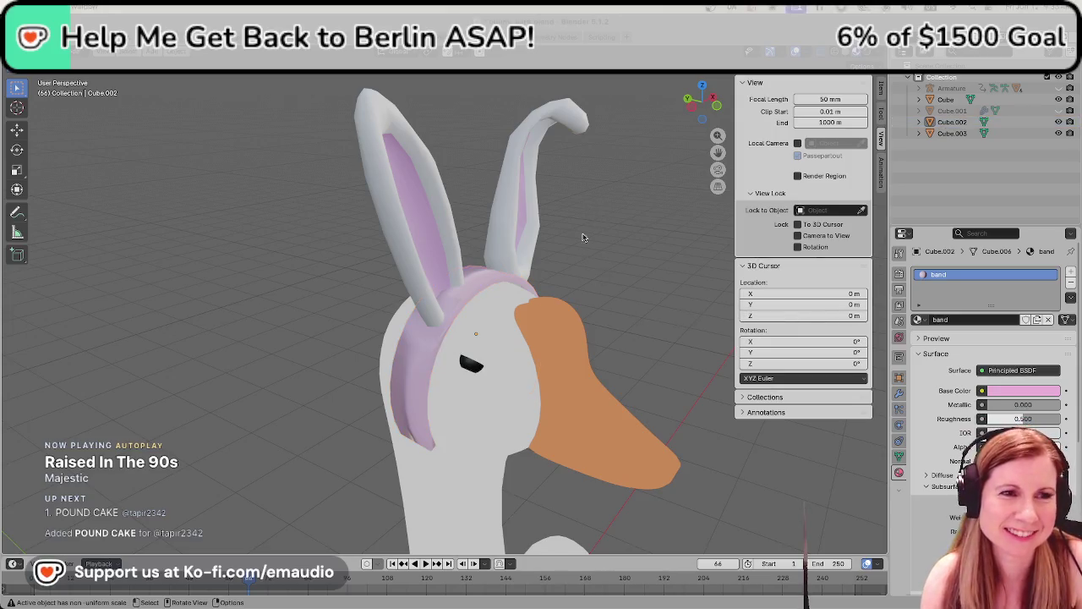
Box-select both bunny ears from a near-frontal view
scroll(591, 247, down, 2)
middle_drag(591, 247, 536, 251)
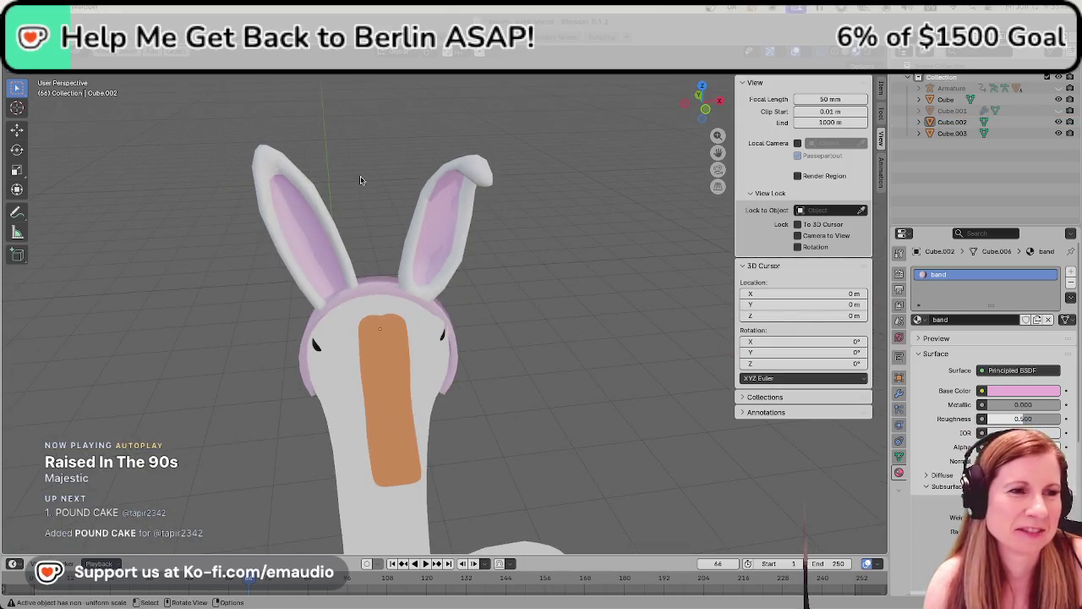
drag(214, 126, 536, 264)
Add the headband as active and join it with both ears into one object
shift+click(369, 290)
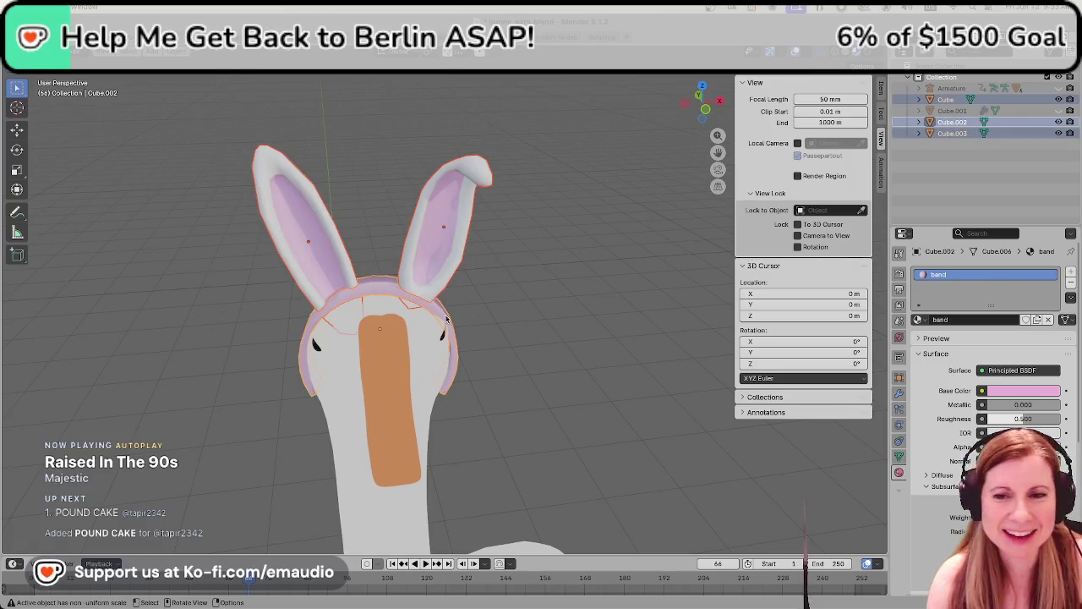
middle_drag(519, 338, 565, 337)
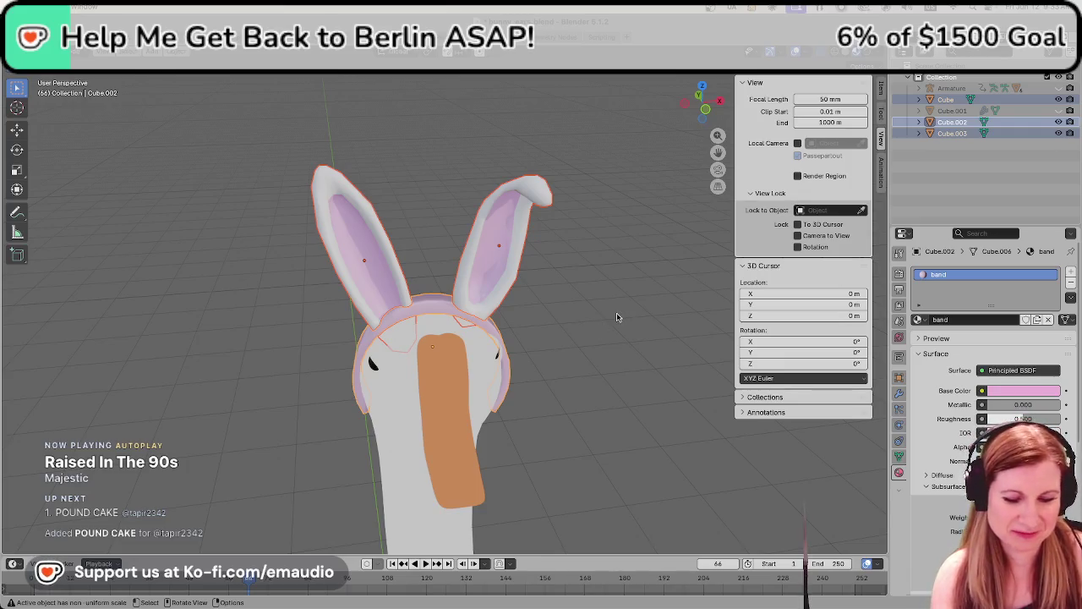
key(ctrl)
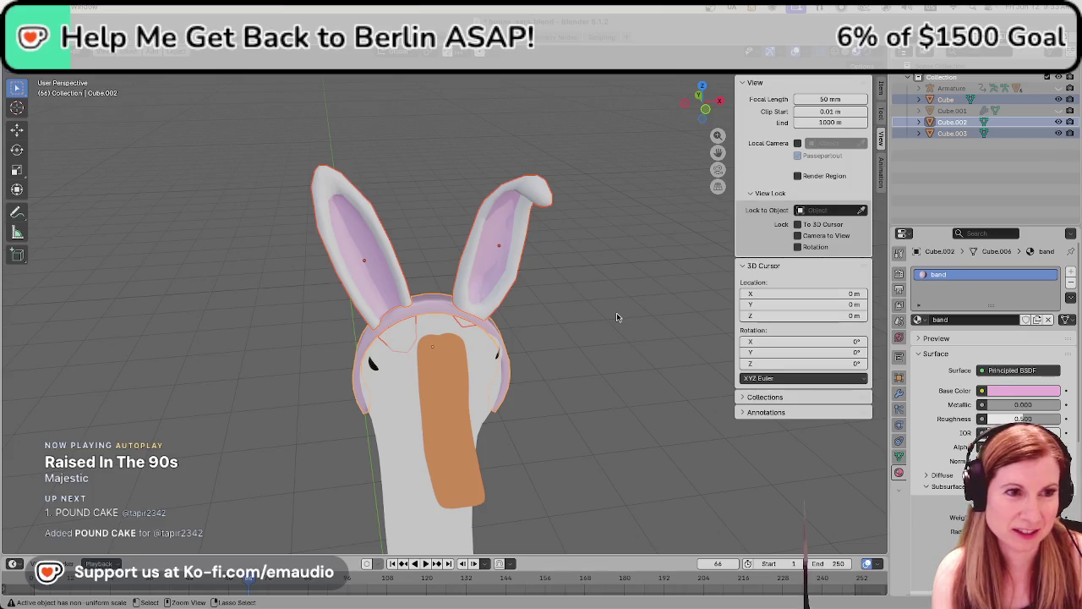
key(ctrl+j)
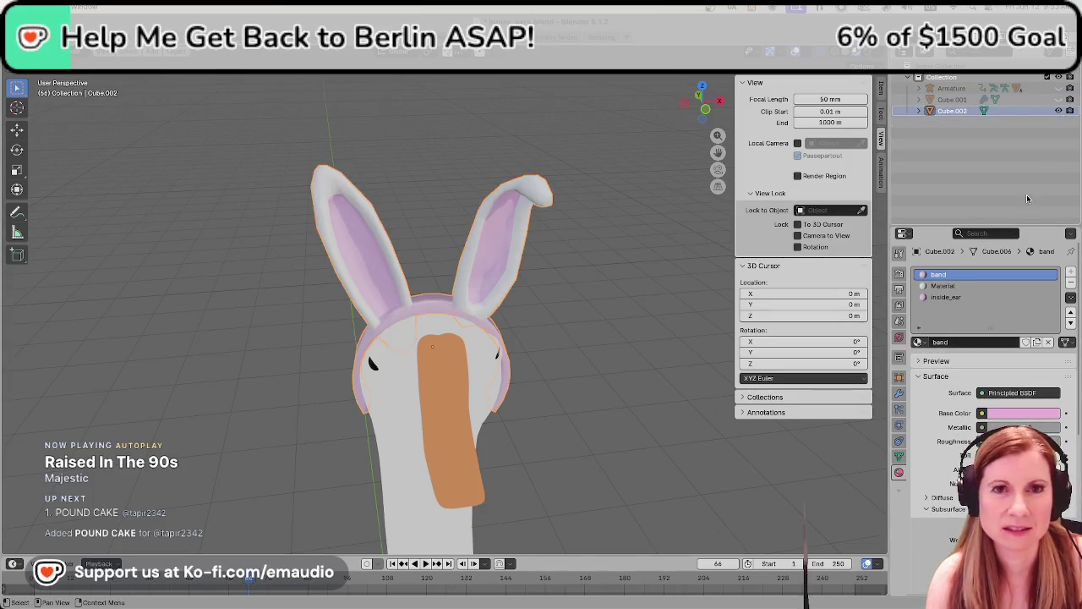
Rename the joined object to bunny_ears and deselect it
double_click(956, 111)
text(bunny_e)
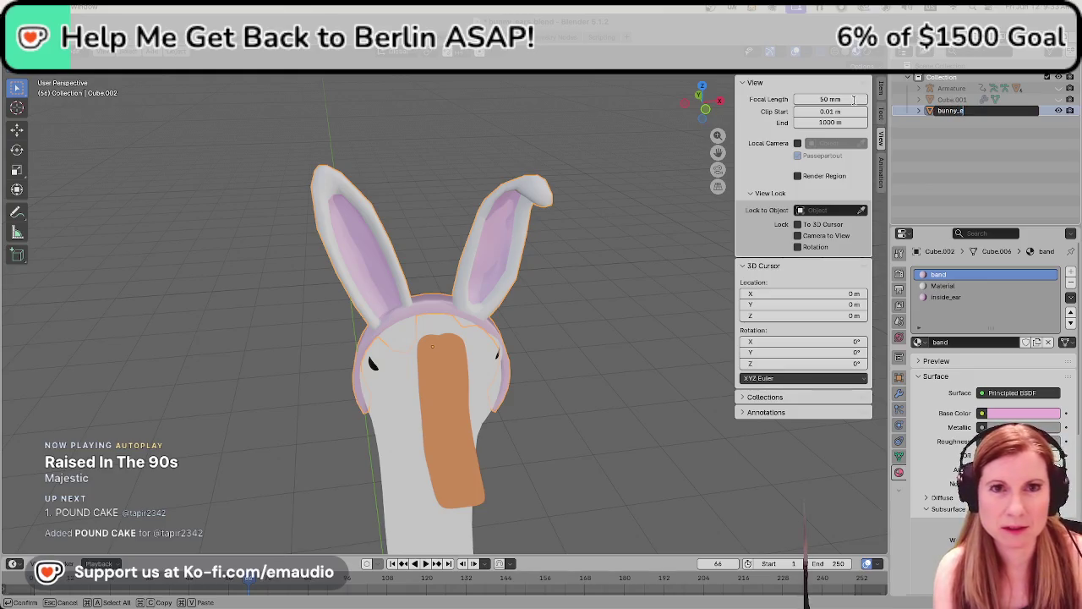
text(ars)
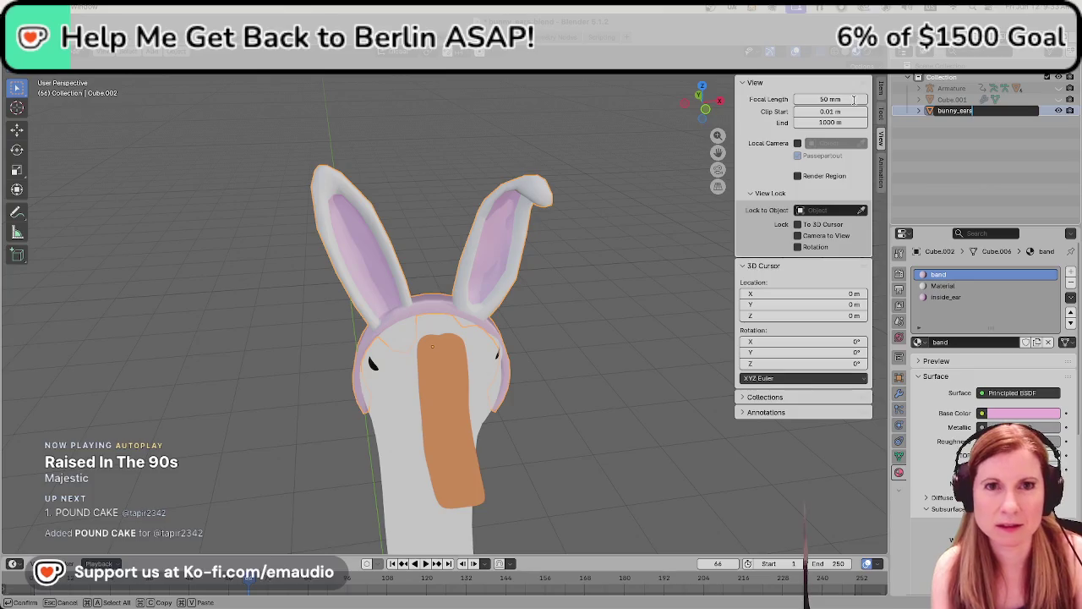
key(Return)
click(619, 323)
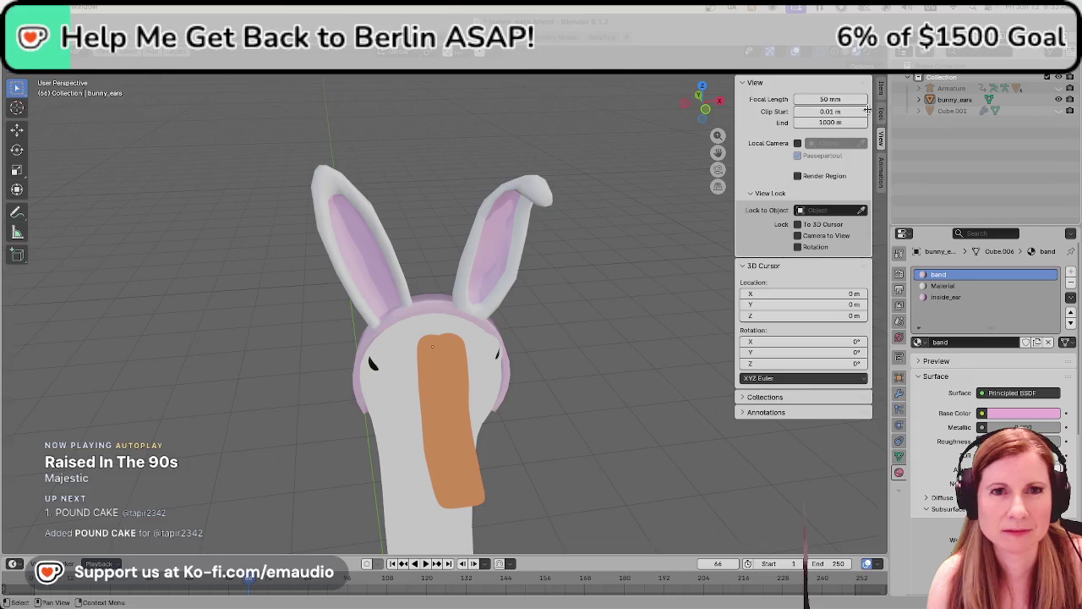
Remove the goose's Armature, then hide the beak, body and eyeballs
click(953, 90)
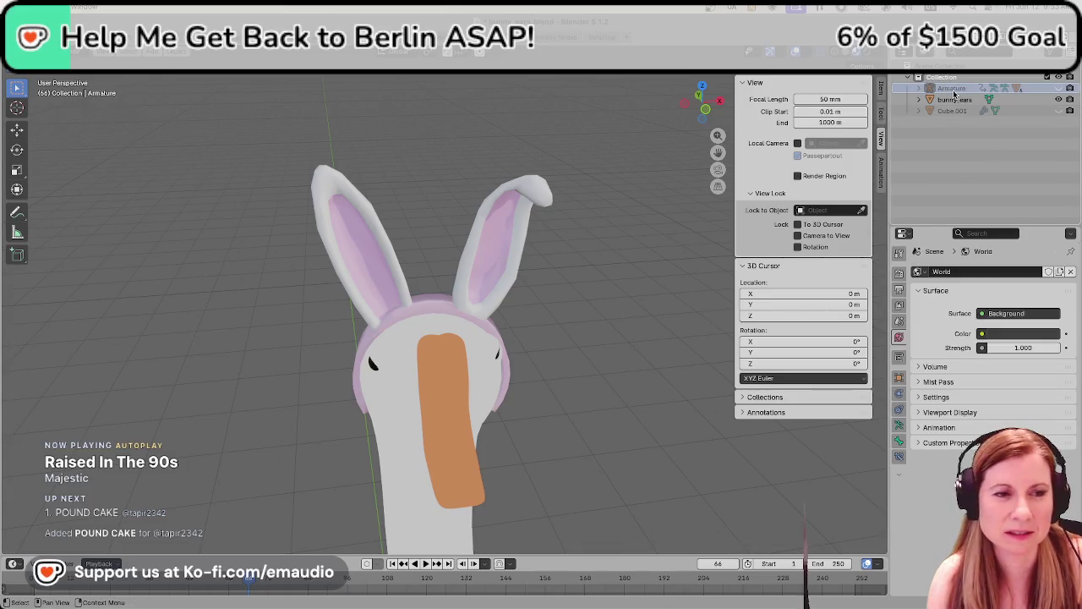
key(x)
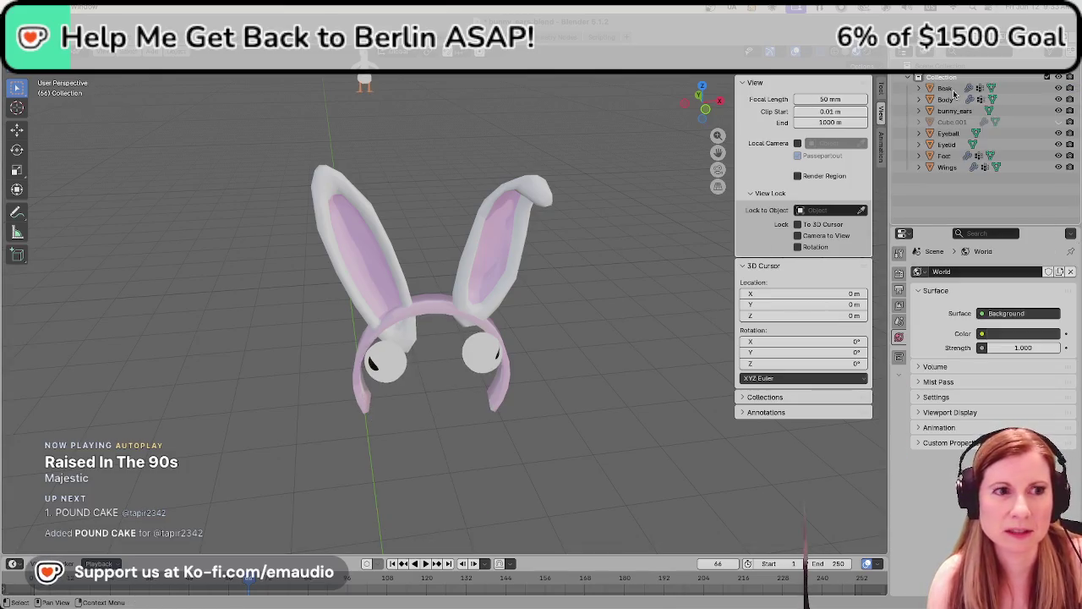
click(952, 133)
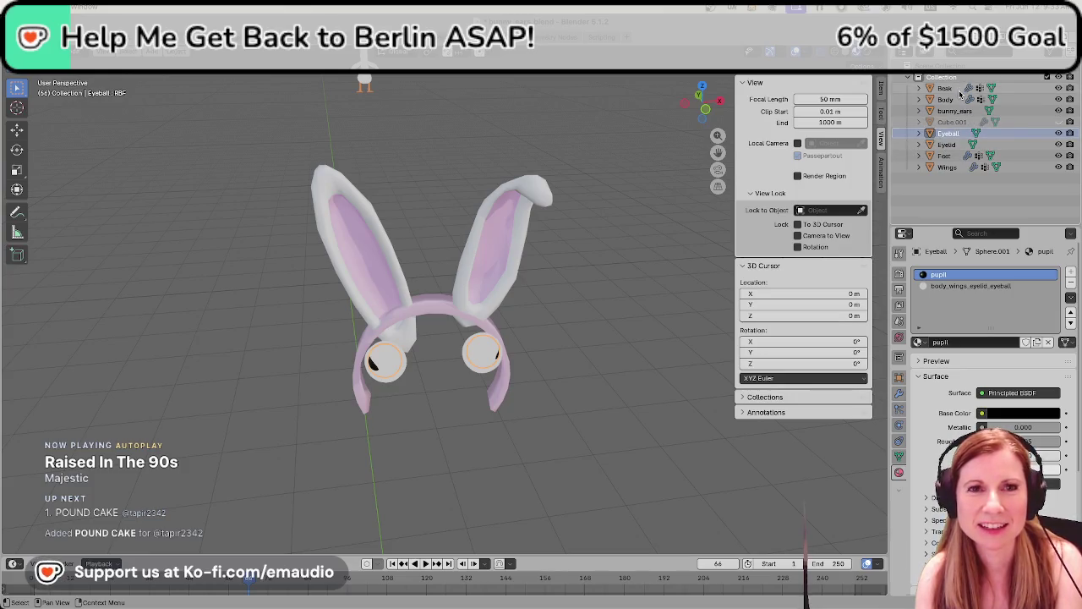
click(951, 88)
key(Delete)
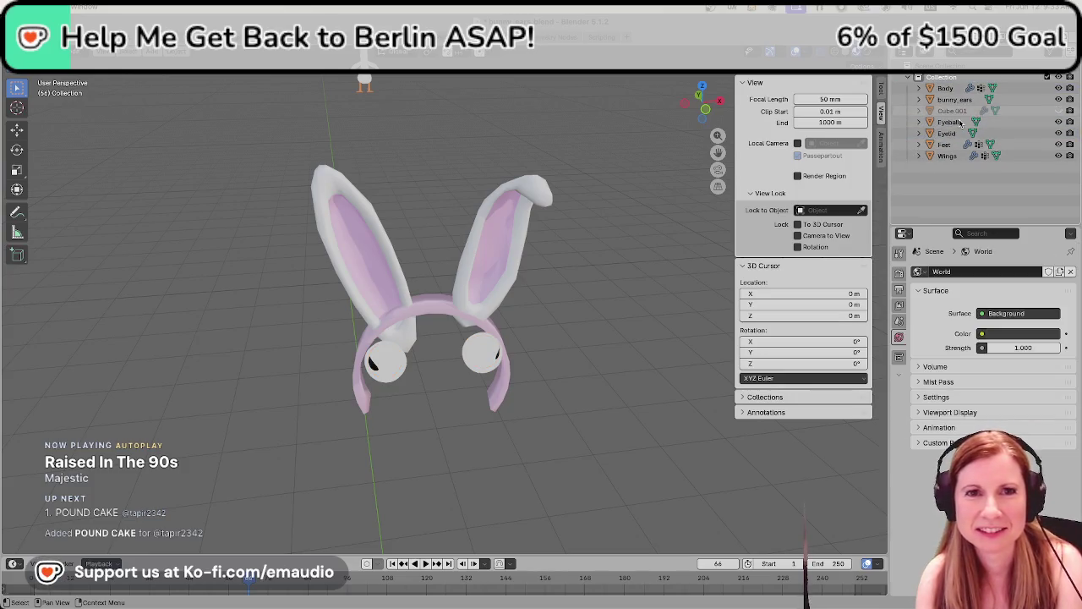
click(945, 88)
key(Delete)
click(947, 111)
key(Delete)
Hide the eyes, feet, wings and Cube.001, leaving only bunny_ears visible
click(947, 111)
key(Delete)
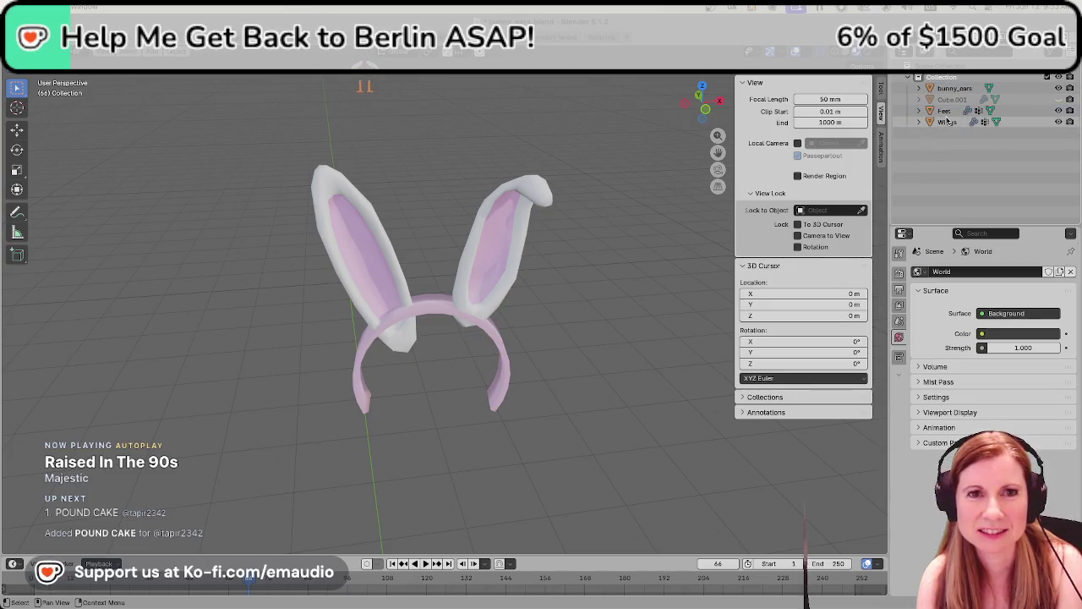
click(947, 111)
key(Delete)
click(947, 111)
key(Delete)
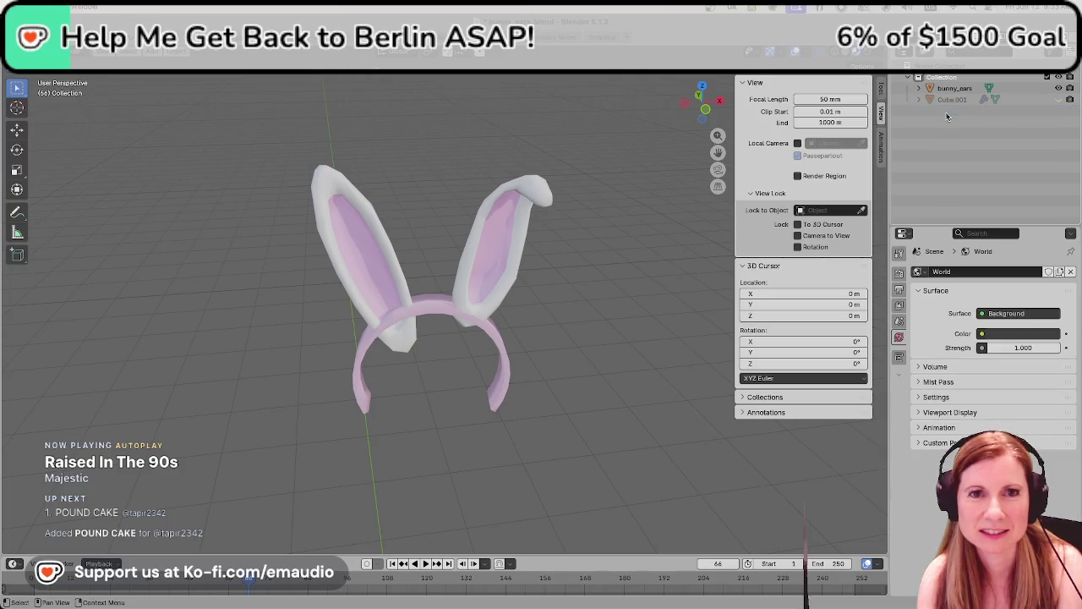
click(951, 99)
key(Delete)
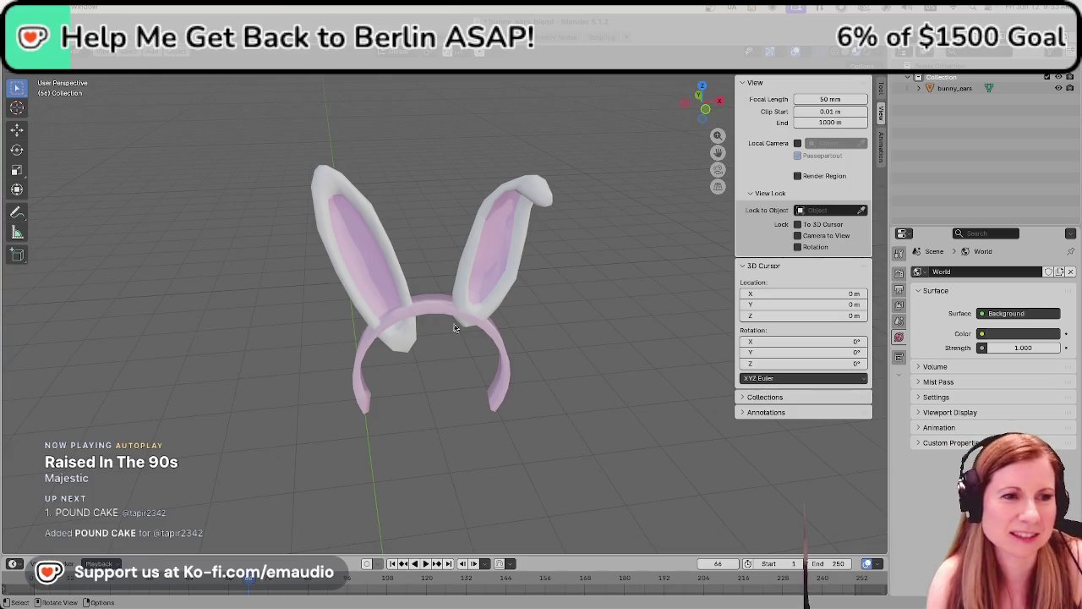
Undo back to the state with separate ear and band pieces
click(391, 290)
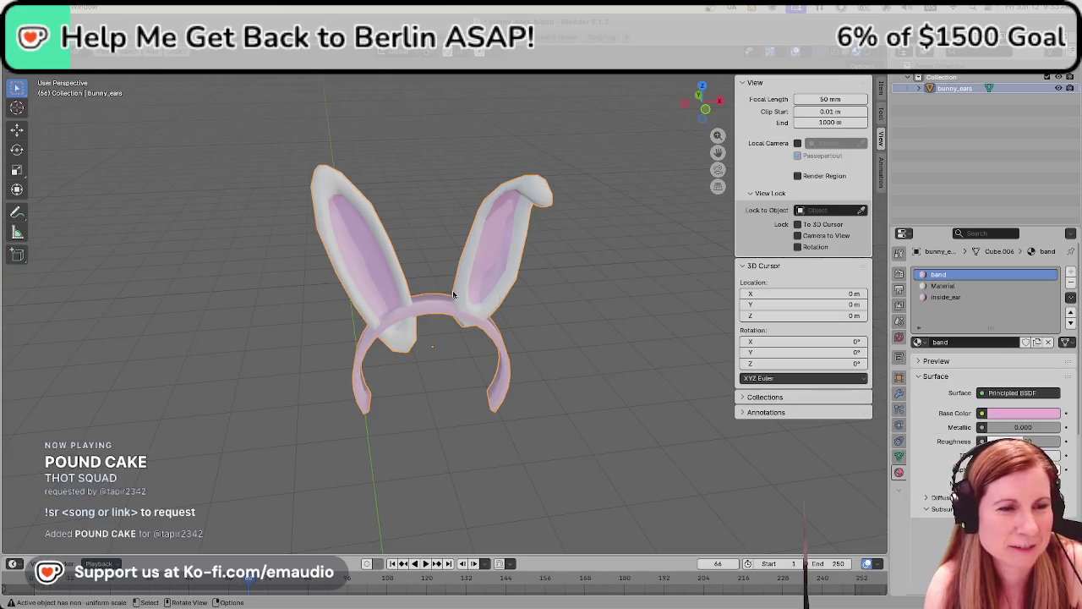
scroll(415, 282, up, 3)
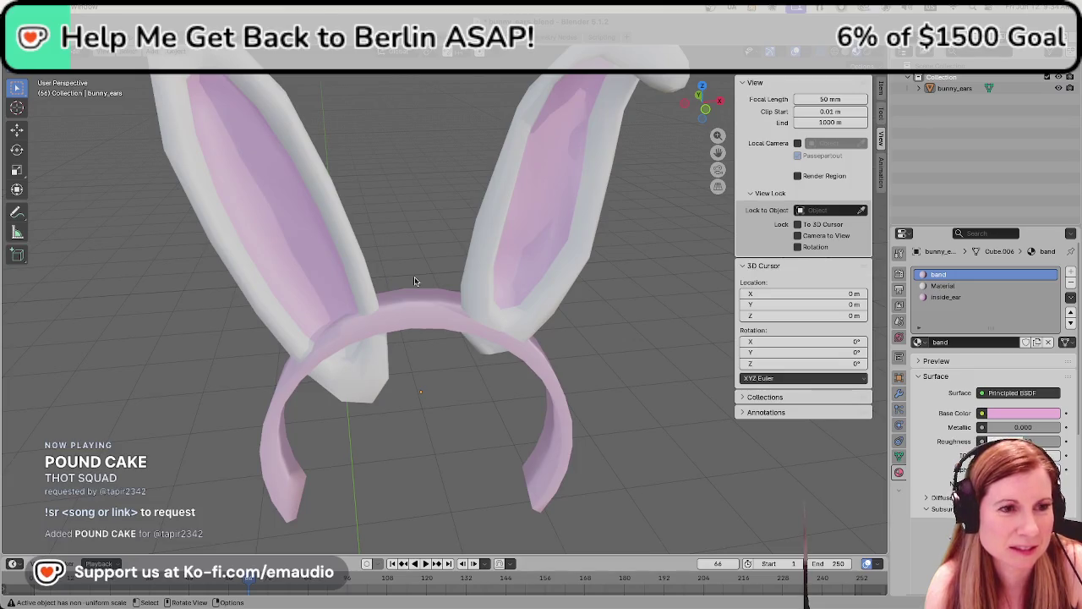
scroll(414, 281, down, 4)
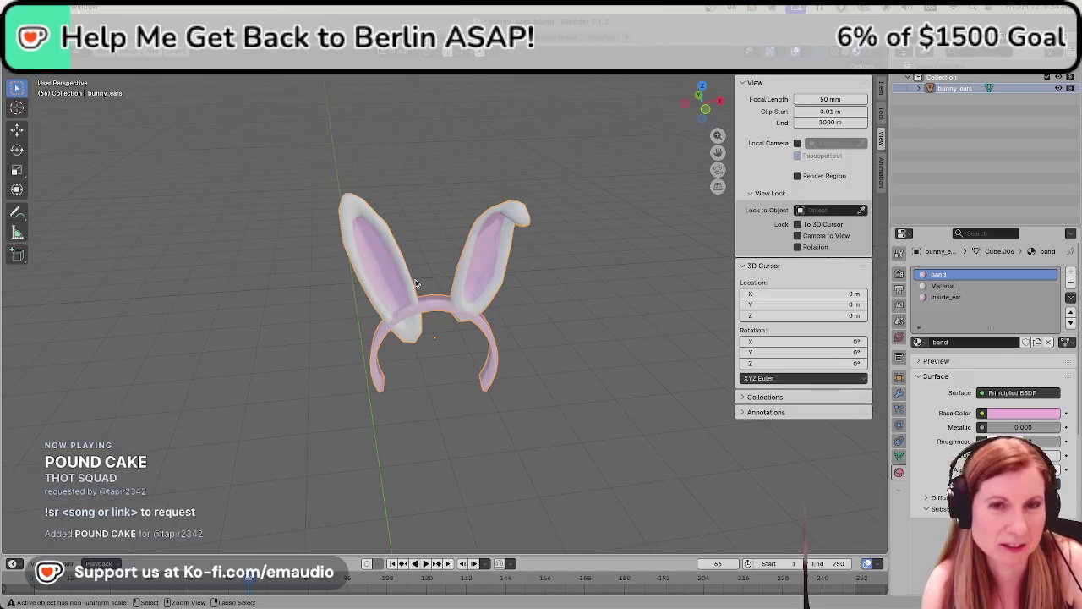
key(ctrl+z)
key(ctrl+z)
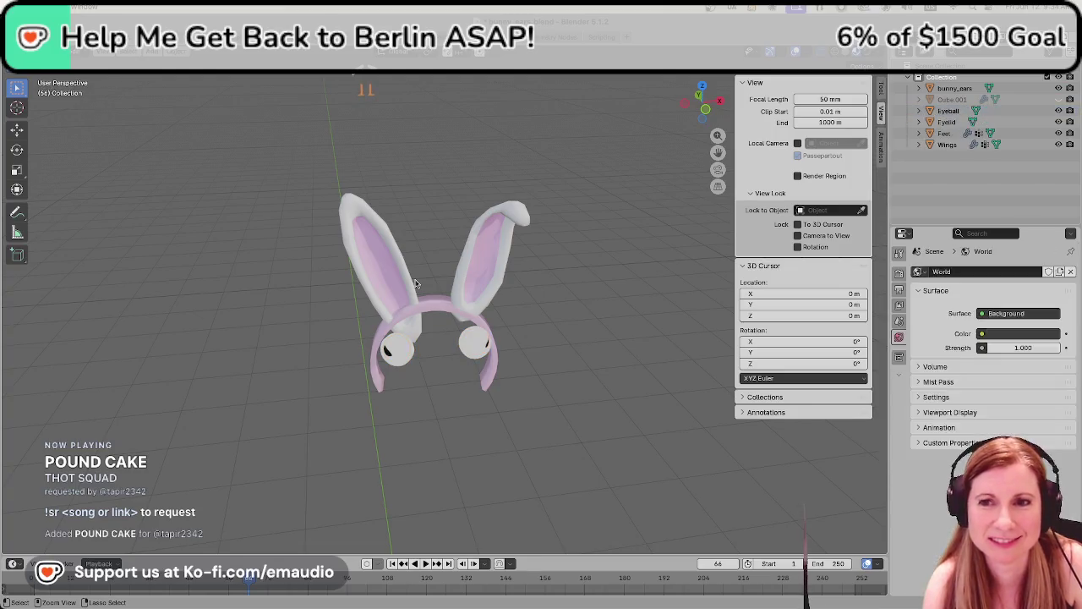
key(ctrl+z)
key(ctrl+z)
key(ctrl+z)
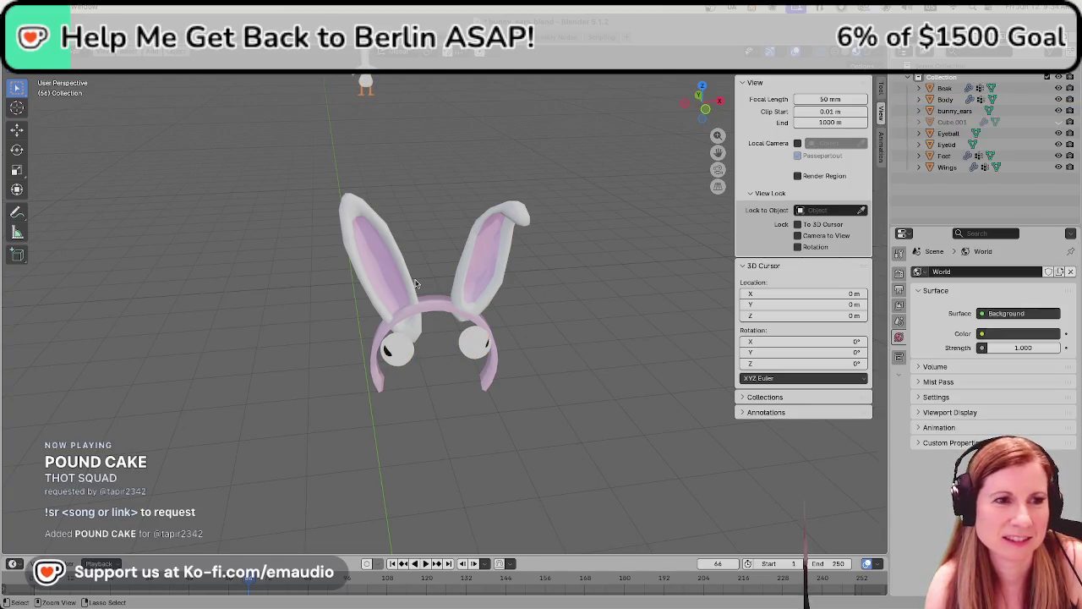
key(ctrl+z)
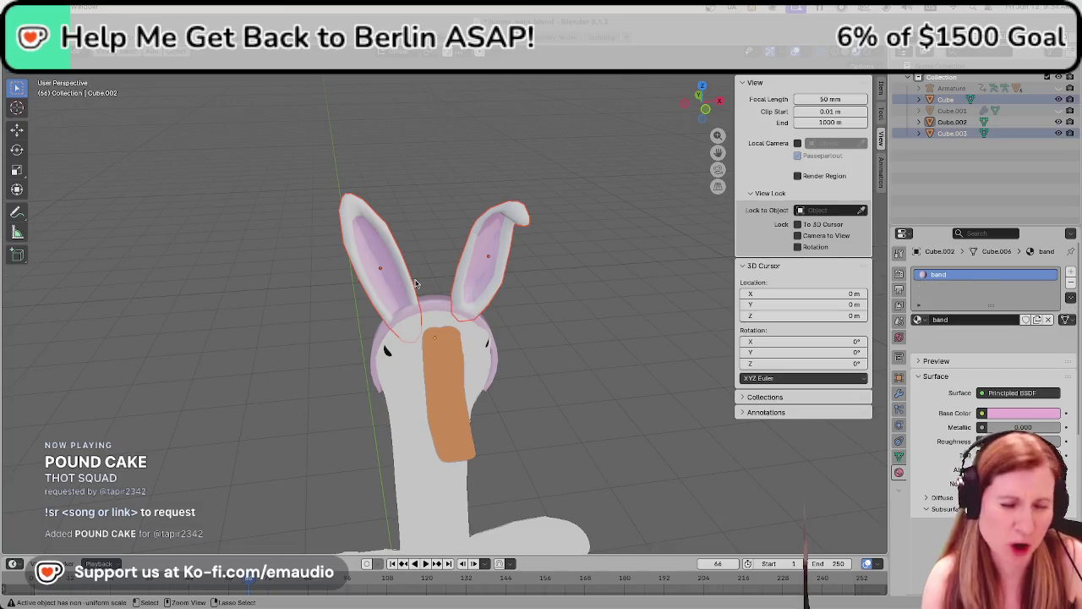
key(ctrl+z)
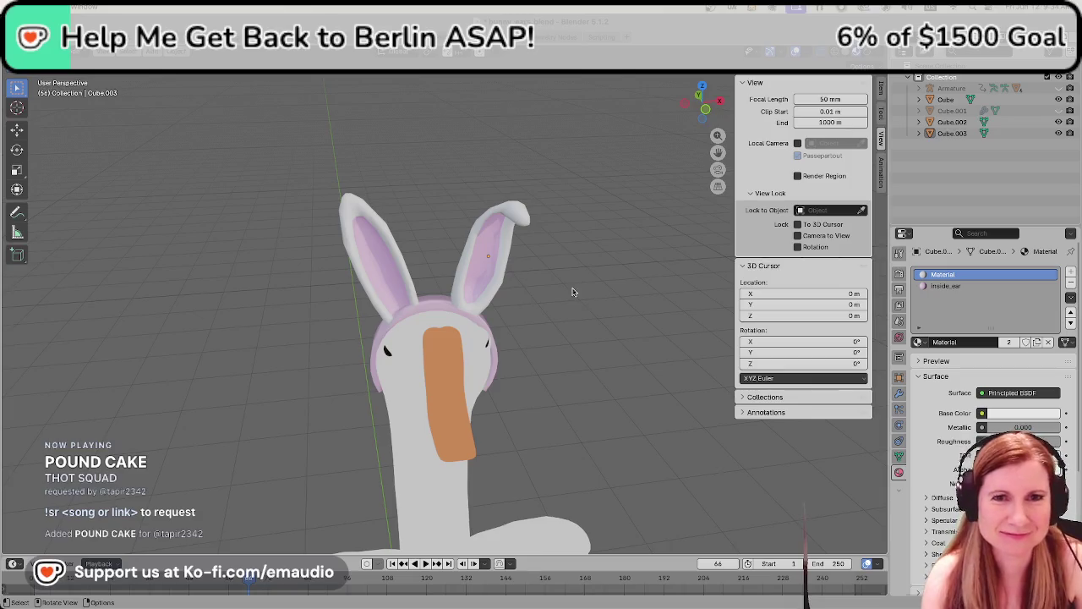
mouse_move(572, 287)
middle_down()
mouse_move(698, 284)
mouse_move(603, 278)
middle_up()
click(951, 88)
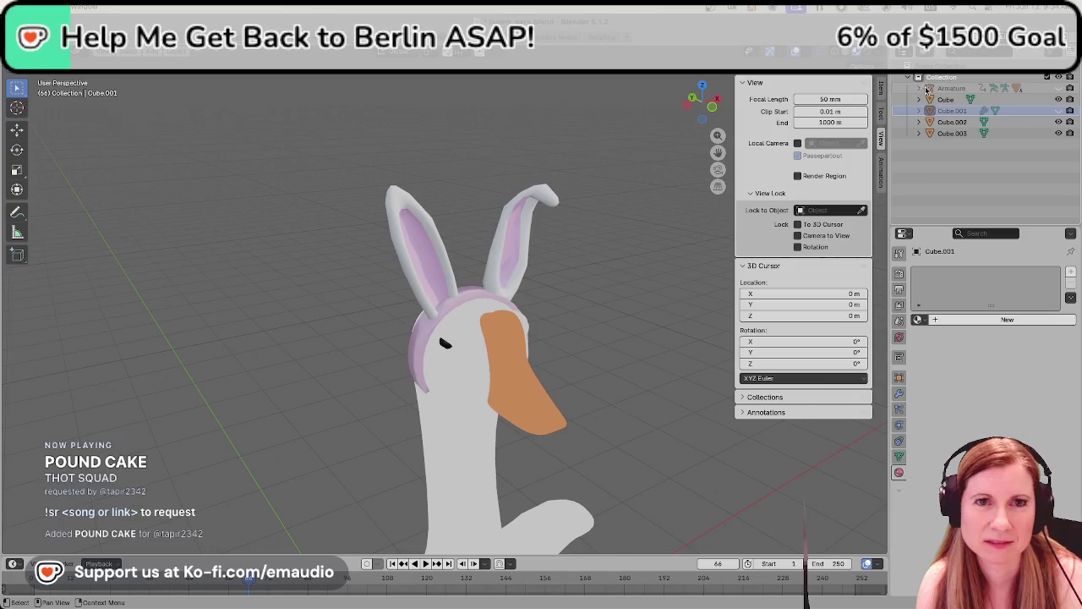
key(ctrl+z)
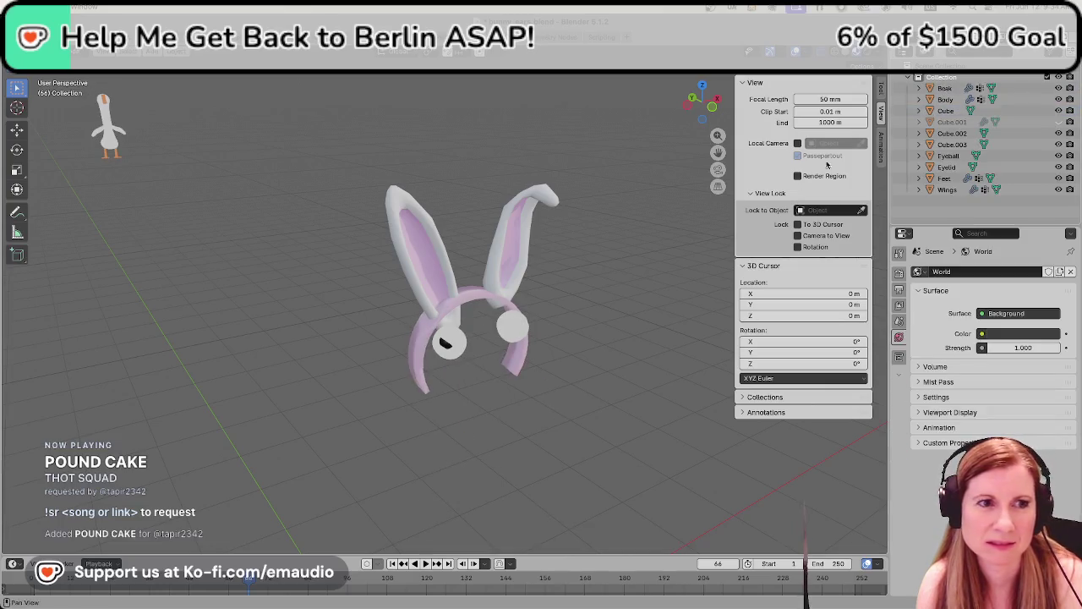
Hide the beak, body, wings, feet and remaining goose parts
click(942, 110)
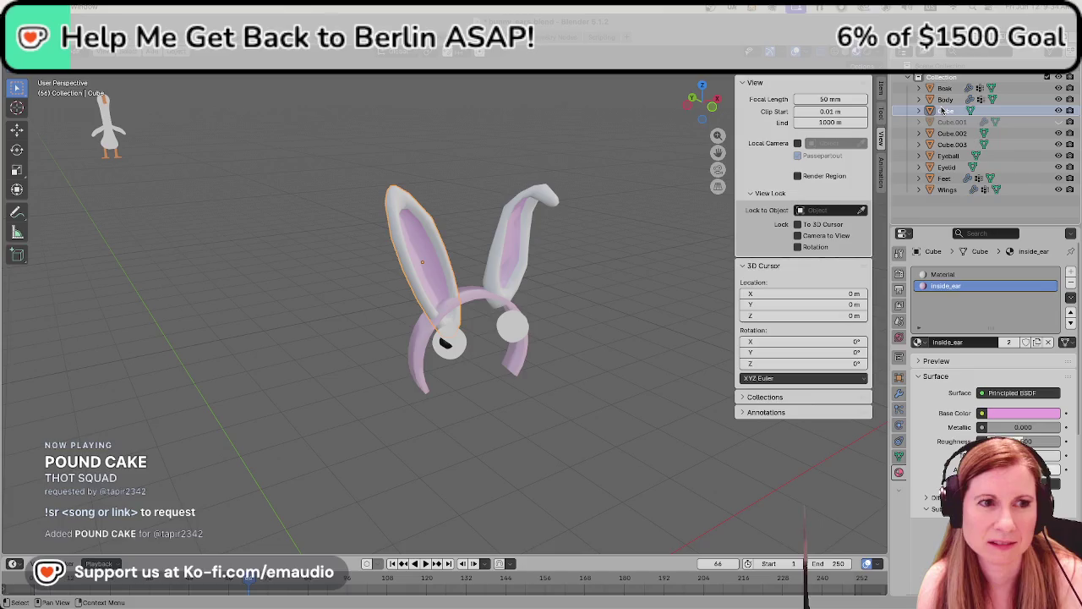
click(945, 100)
ctrl+click(945, 88)
key(Delete)
click(947, 145)
key(Delete)
click(948, 134)
key(Delete)
click(951, 144)
key(Delete)
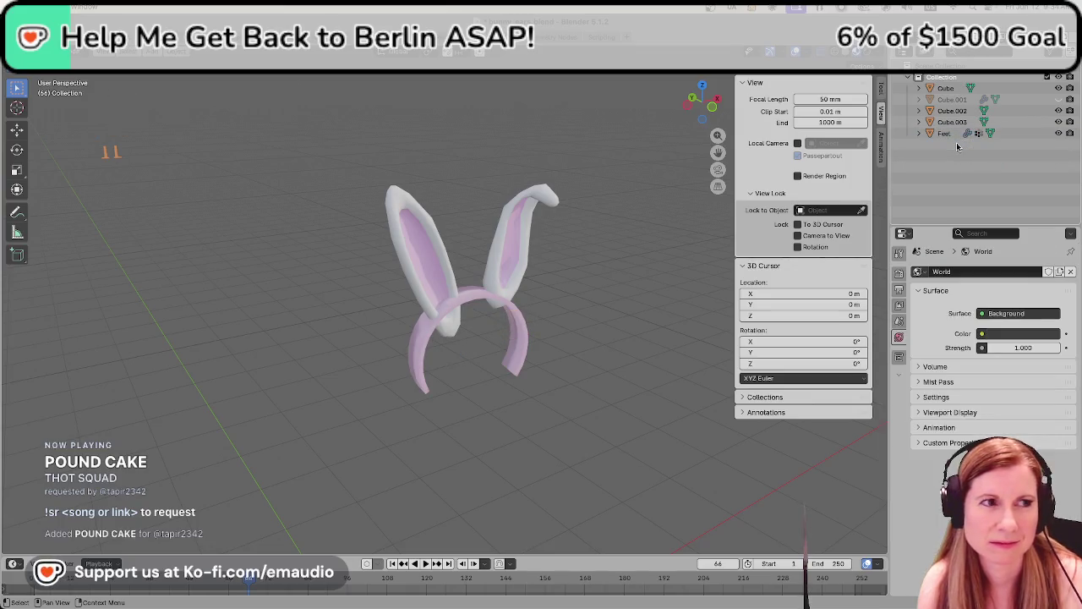
click(946, 134)
key(Delete)
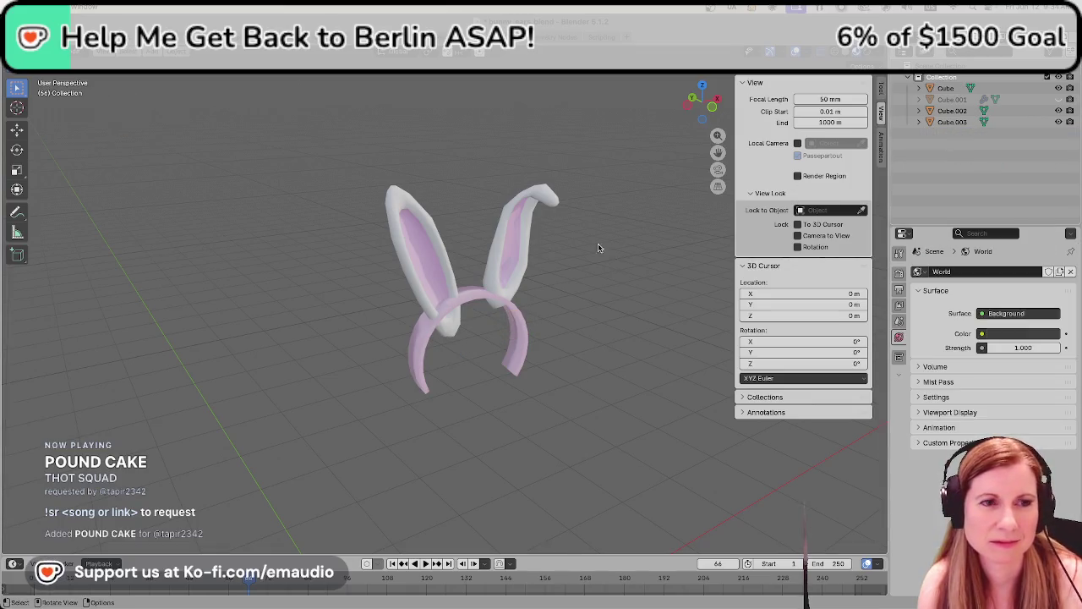
Zoom in on the headband and select the left ear piece
scroll(591, 250, down, 3)
scroll(579, 253, down, 5)
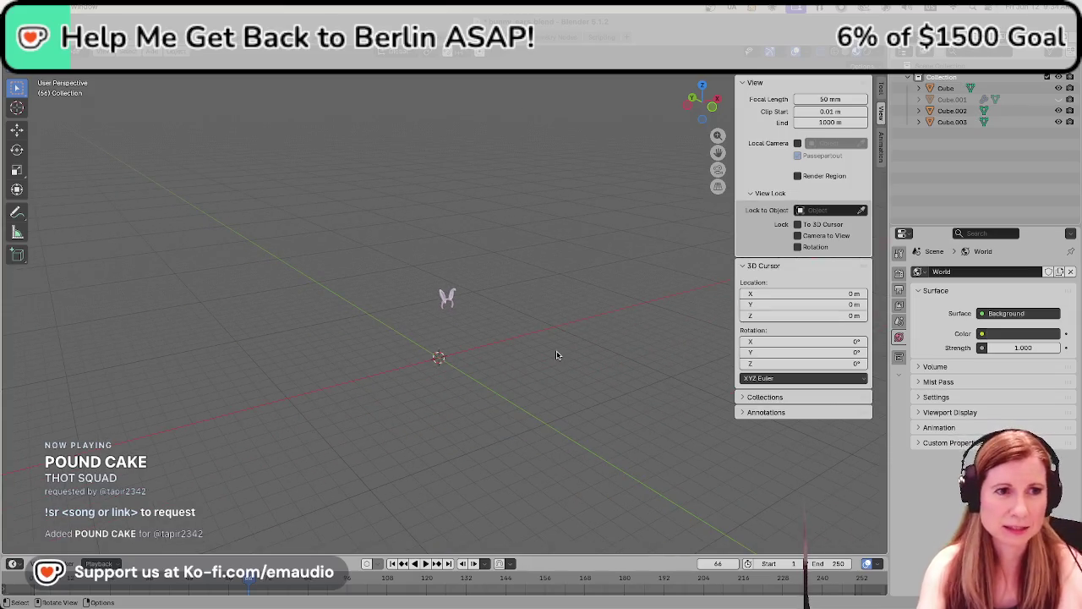
mouse_move(524, 335)
ctrl+middle_down()
mouse_move(574, 338)
mouse_move(426, 365)
mouse_move(498, 383)
mouse_move(589, 324)
mouse_move(597, 389)
mouse_move(507, 381)
mouse_move(576, 318)
mouse_move(698, 384)
mouse_move(620, 409)
ctrl+middle_up()
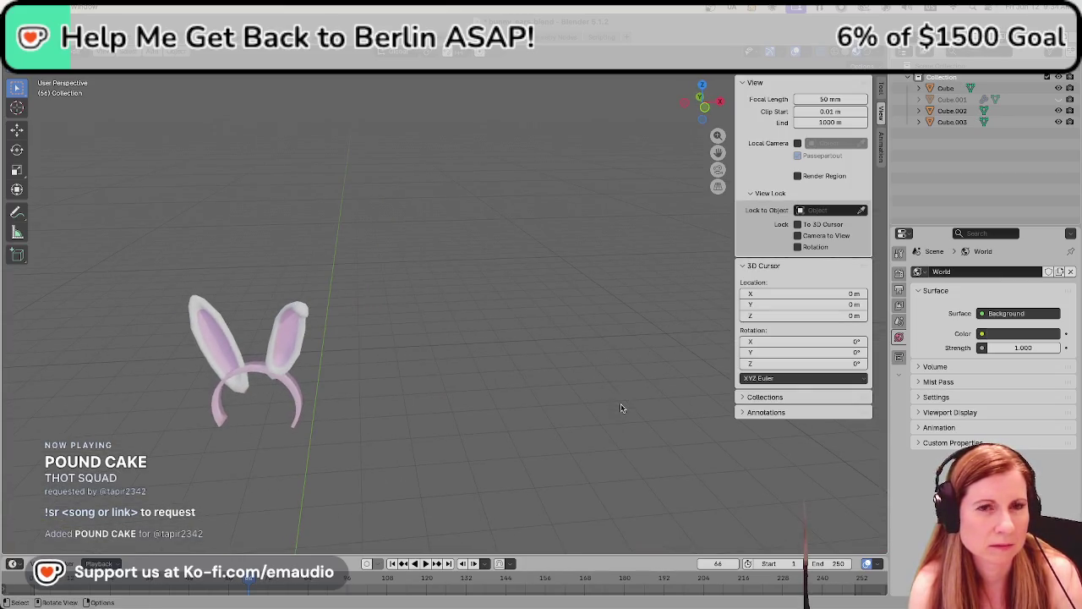
click(217, 362)
Frame the selected ear and rename Cube.003 to left_ear
key(KP_Decimal)
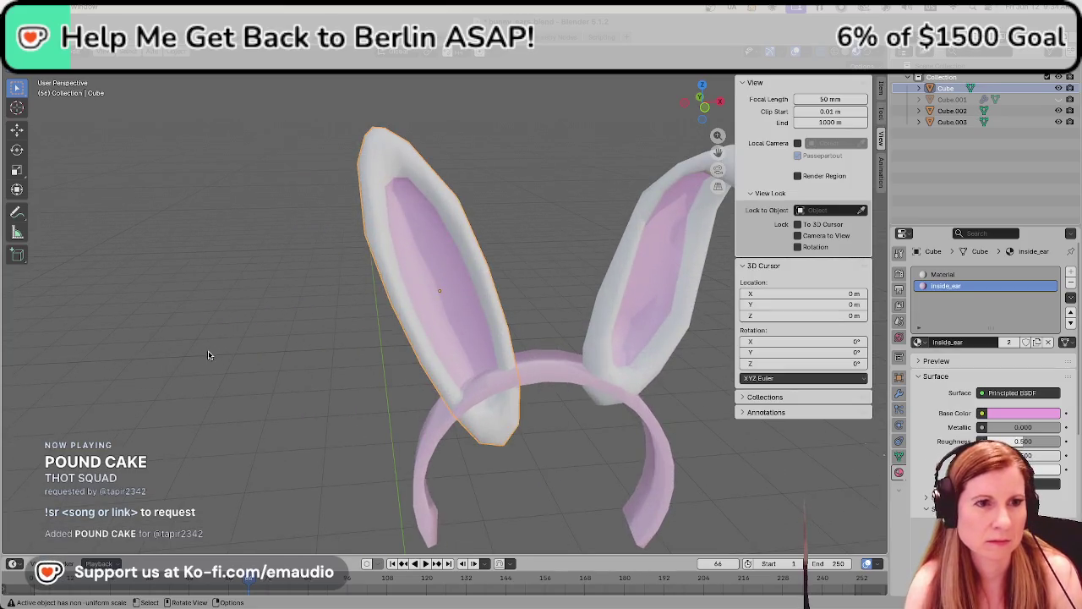
scroll(441, 325, down, 2)
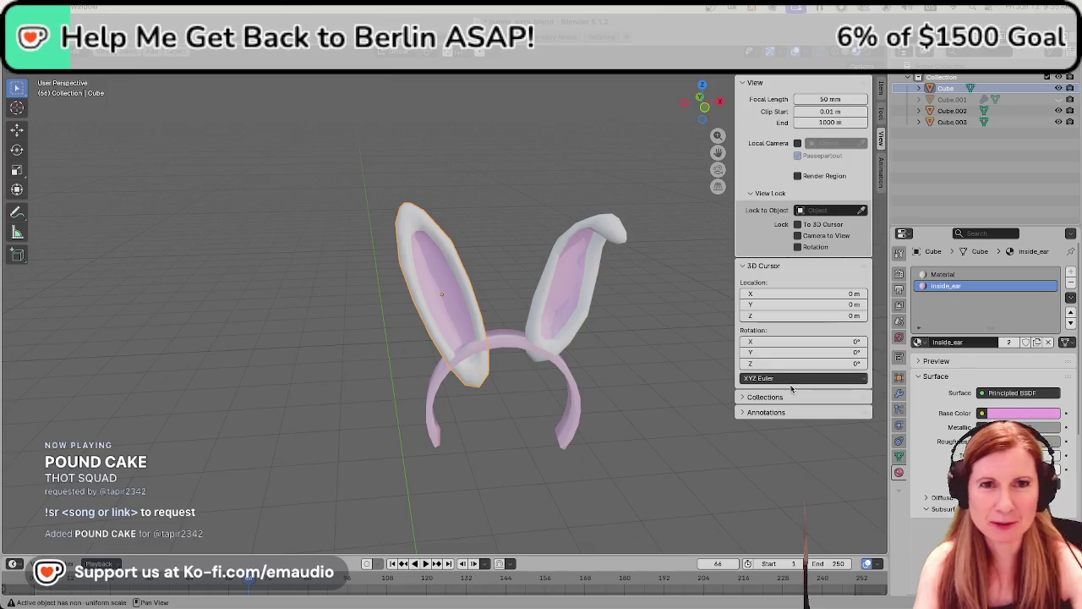
click(956, 121)
double_click(964, 123)
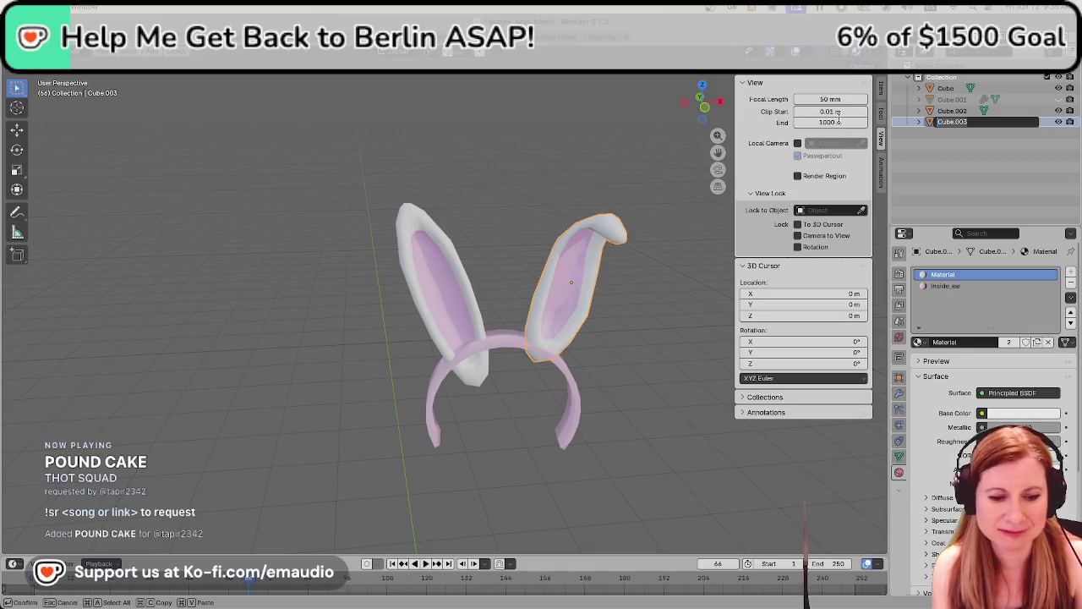
text(left_ear)
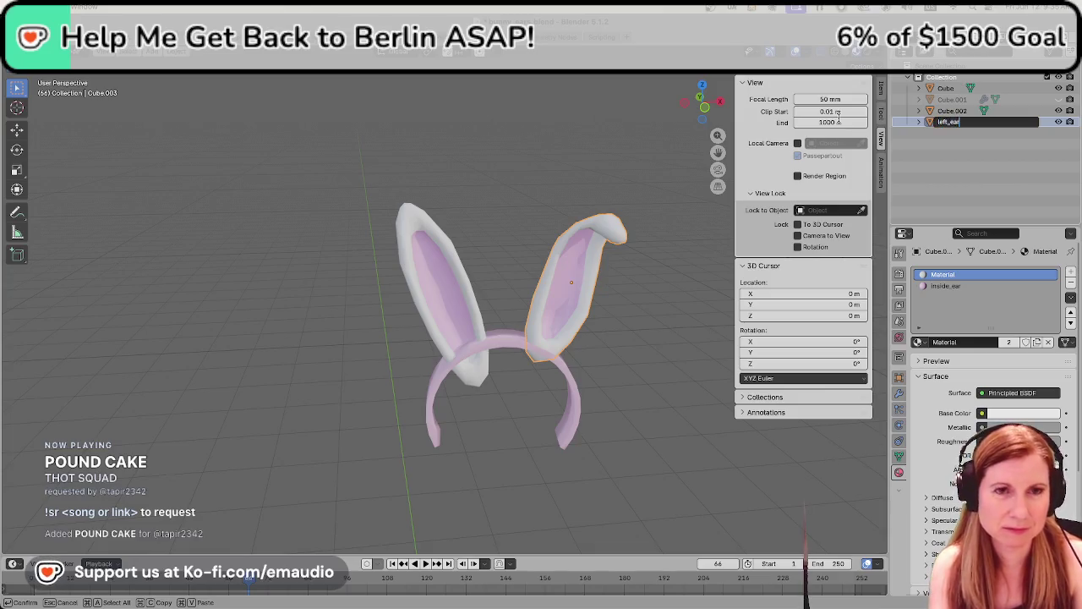
key(Return)
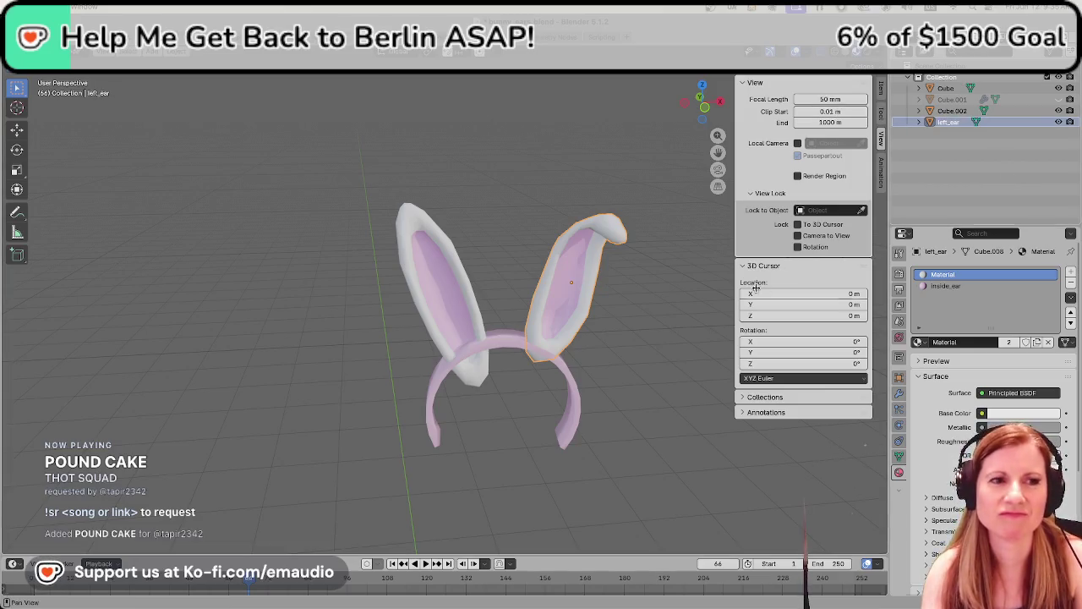
Rename Cube to right_ear and Cube.002 to band
click(461, 316)
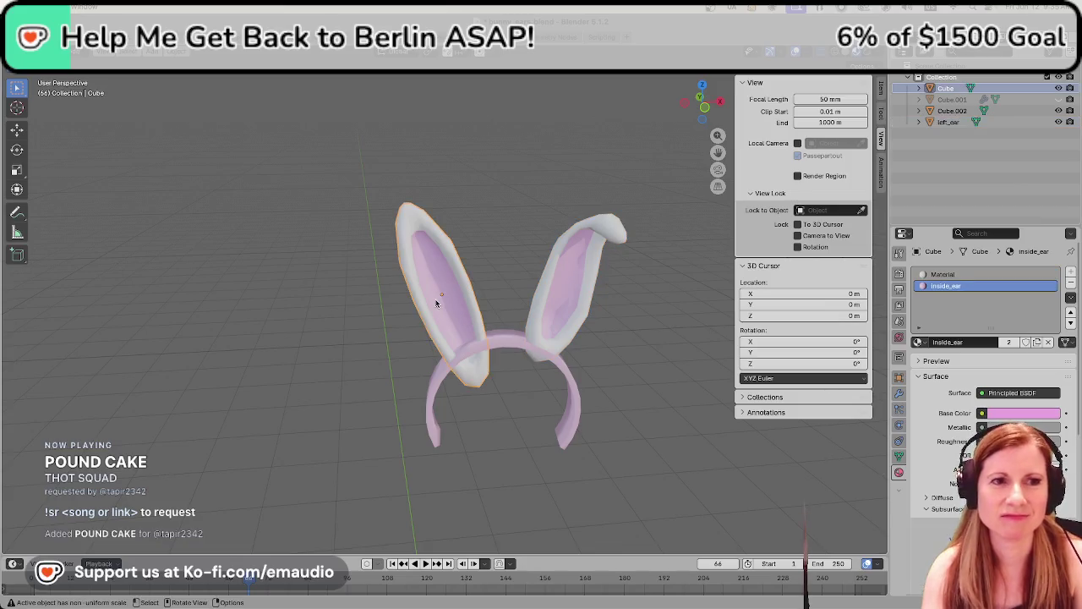
double_click(946, 88)
text(right_ear)
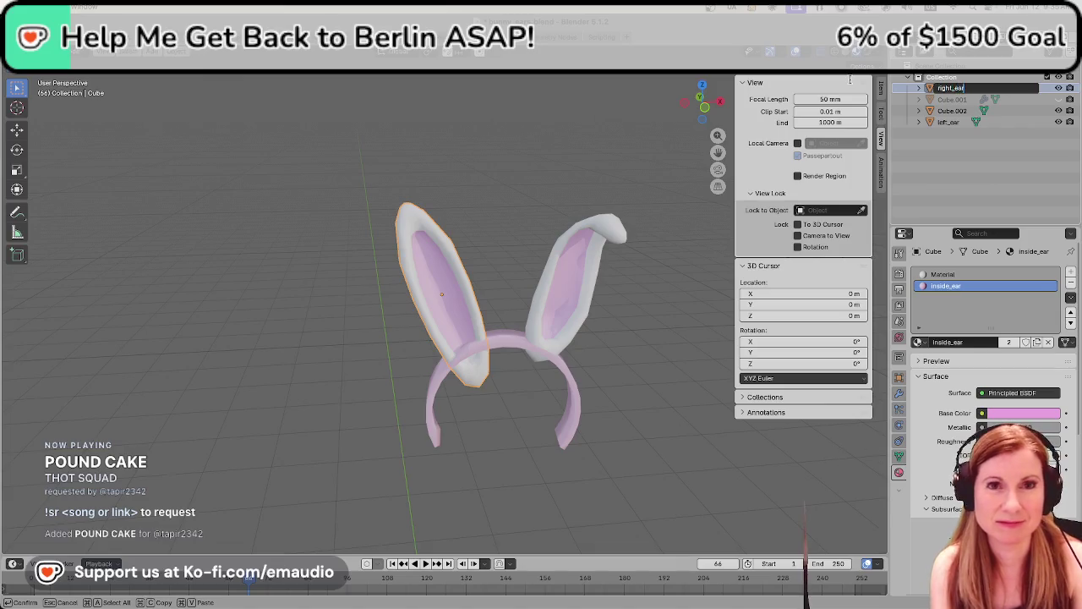
key(Return)
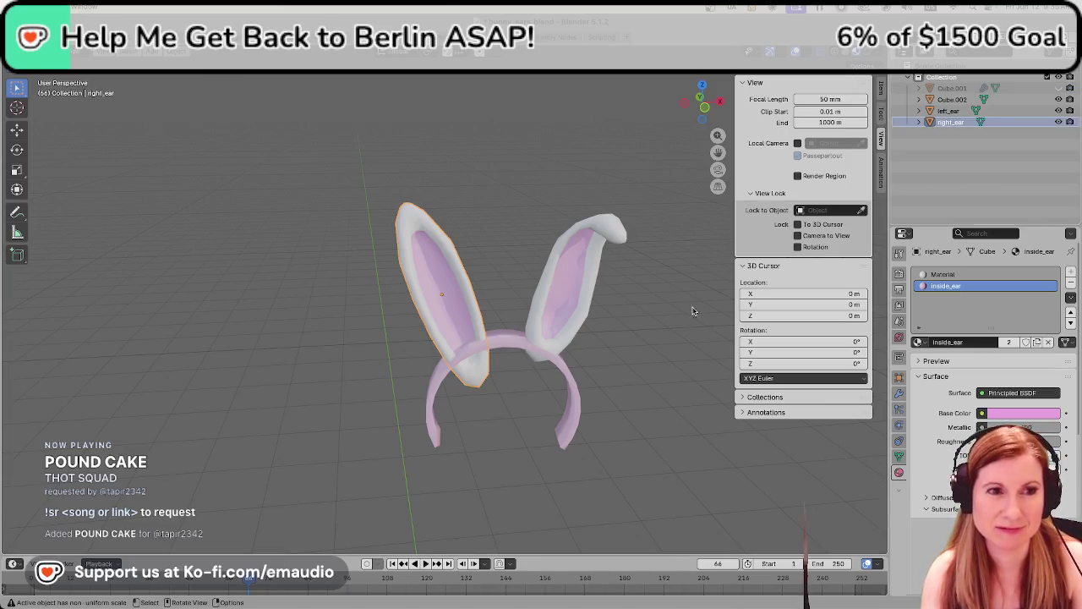
click(574, 413)
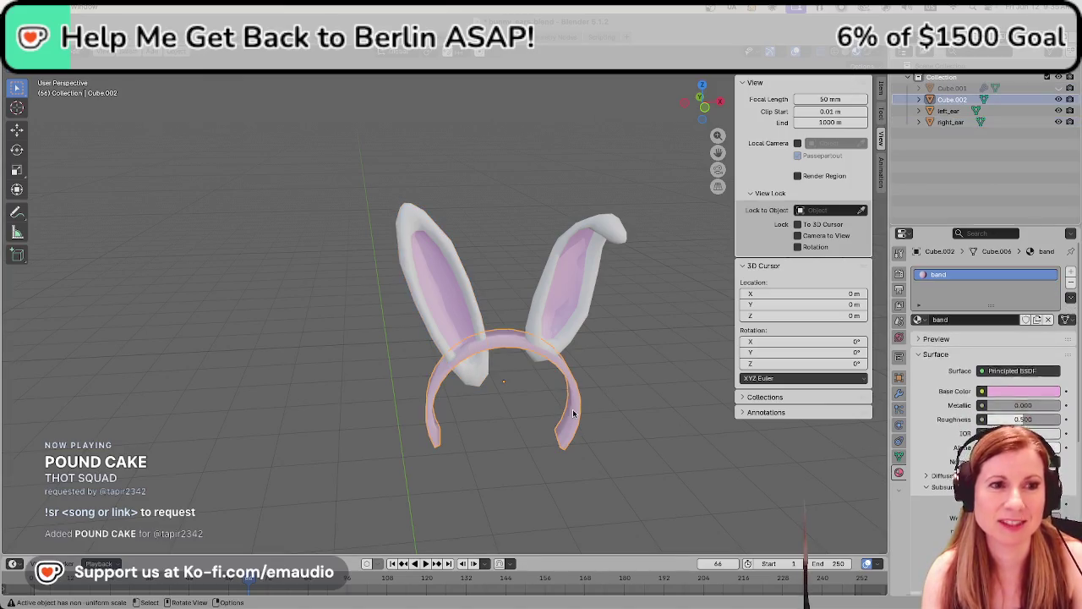
double_click(953, 100)
text(band)
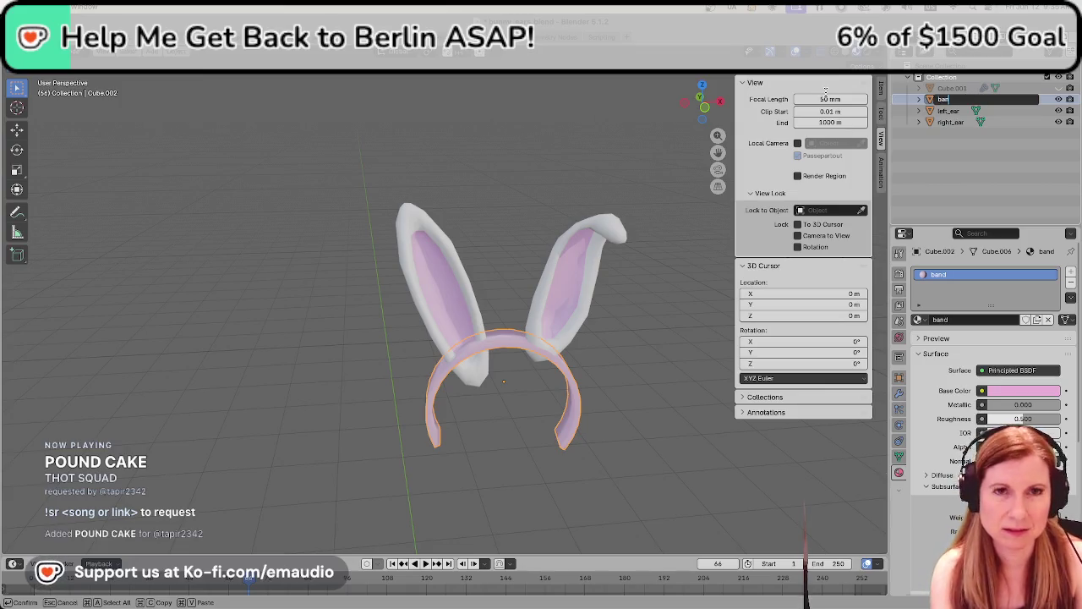
key(Return)
click(437, 288)
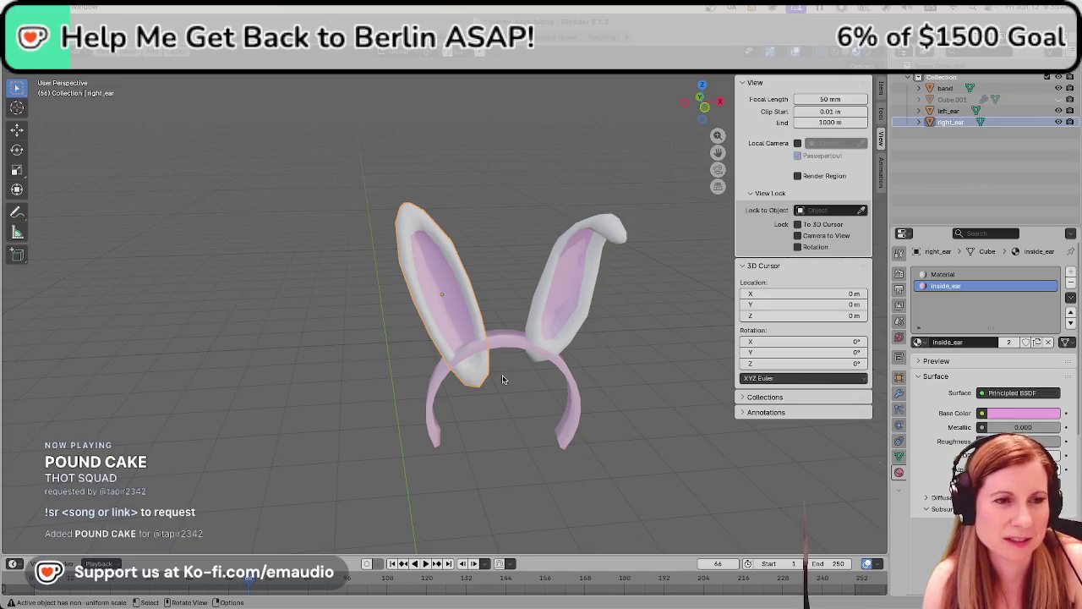
Start a Z-axis rotation of the right ear, cancel it, and clear the selection
key(r)
key(z)
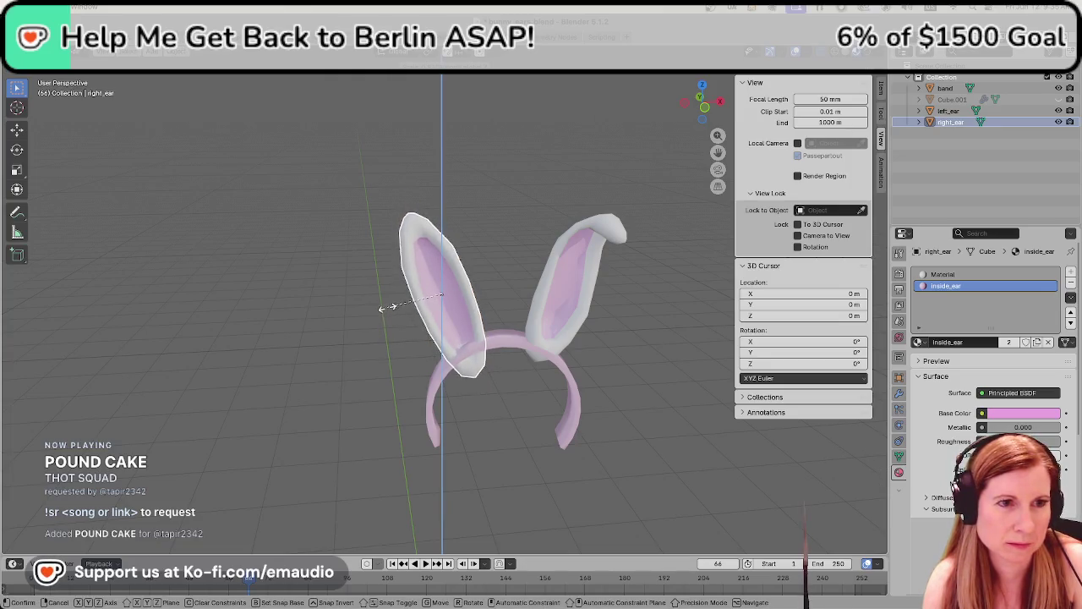
right_click(386, 302)
middle_drag(510, 406, 474, 387)
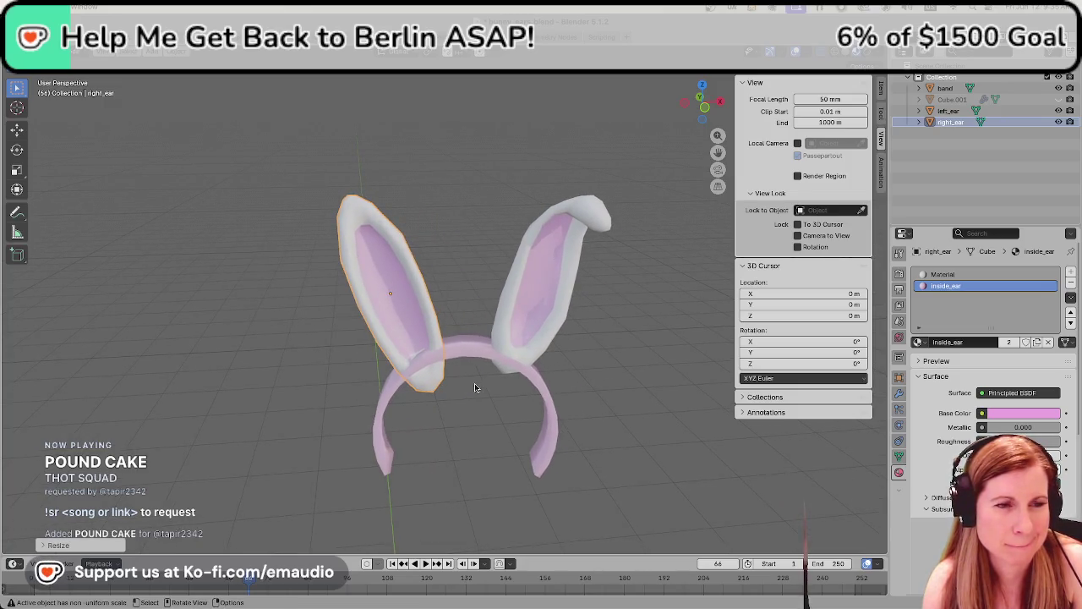
click(485, 429)
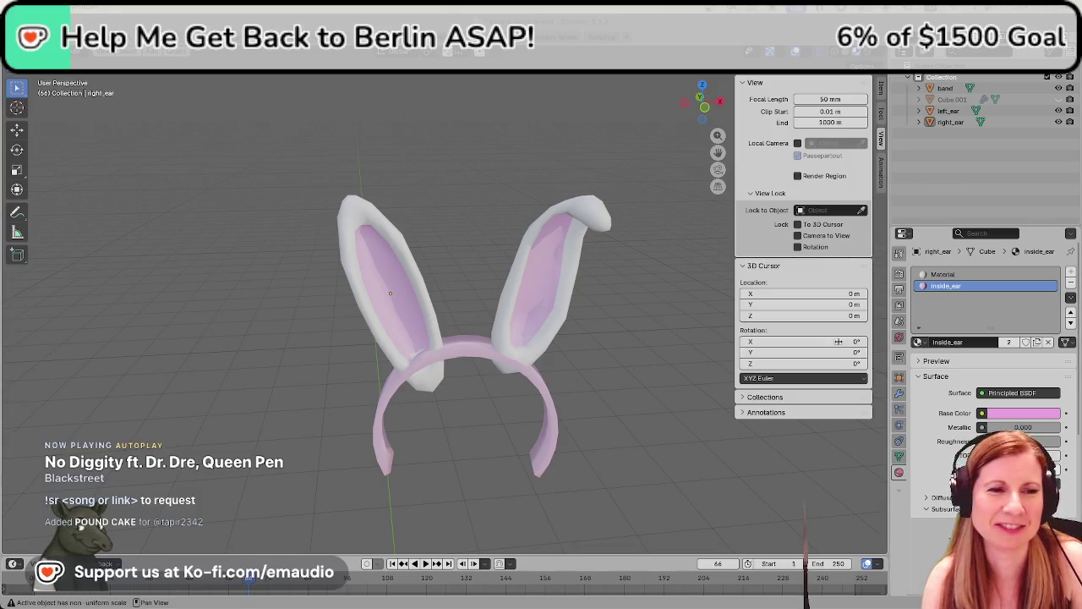
Undo the last change to right_ear and inspect where its base meets the band
click(406, 313)
mouse_move(406, 313)
ctrl+middle_down()
mouse_move(448, 319)
mouse_move(388, 344)
ctrl+middle_up()
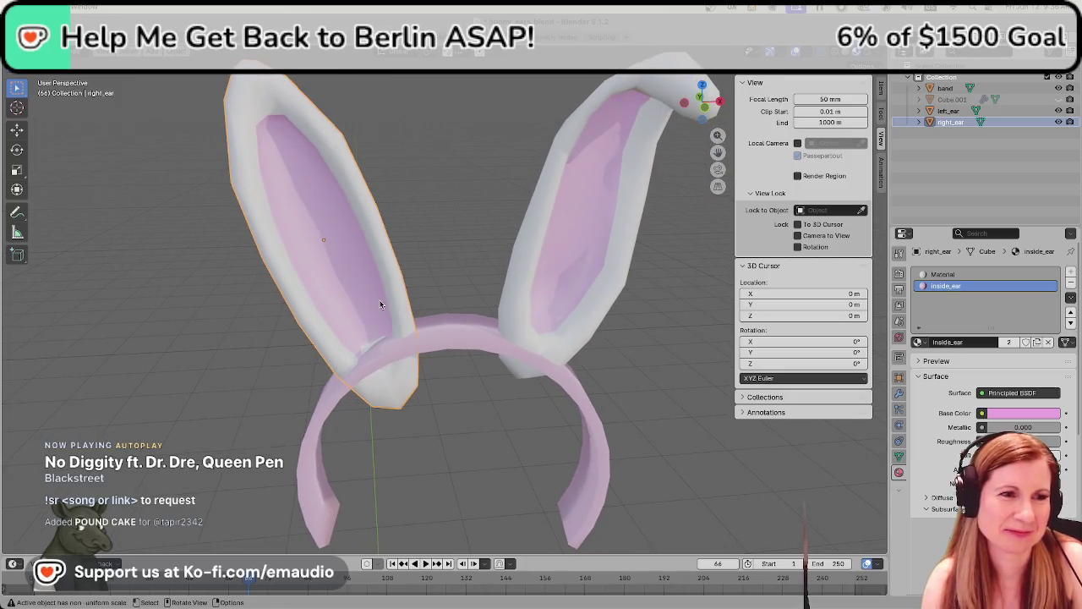
ctrl+click(388, 344)
key(ctrl+z)
key(ctrl+z)
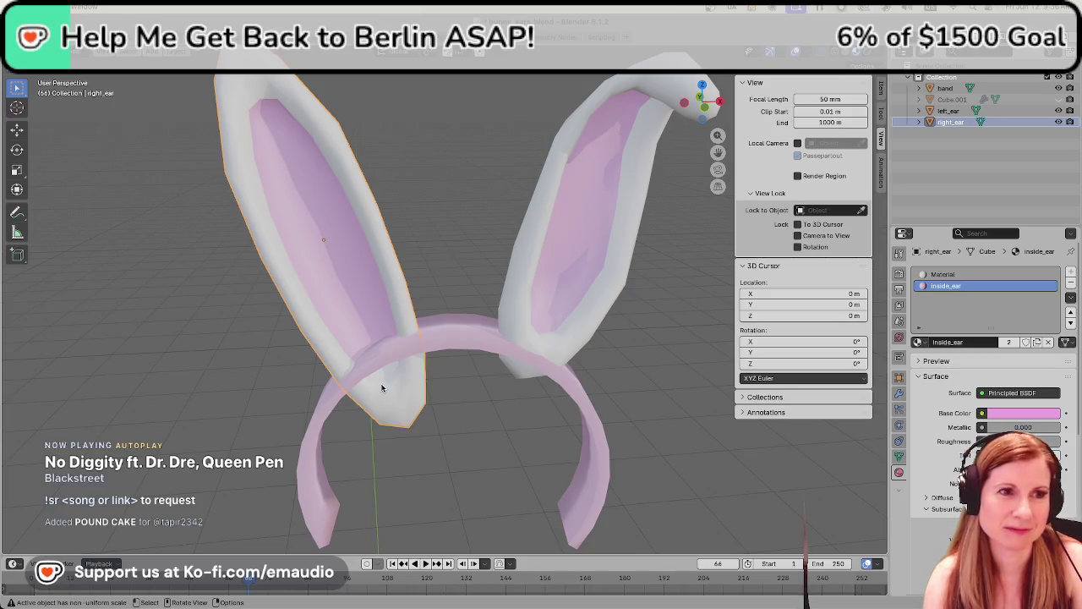
scroll(382, 388, up, 3)
scroll(454, 324, up, 2)
scroll(412, 364, up, 2)
mouse_move(412, 363)
middle_down()
mouse_move(405, 322)
mouse_move(398, 389)
middle_up()
scroll(398, 392, down, 2)
scroll(397, 392, down, 5)
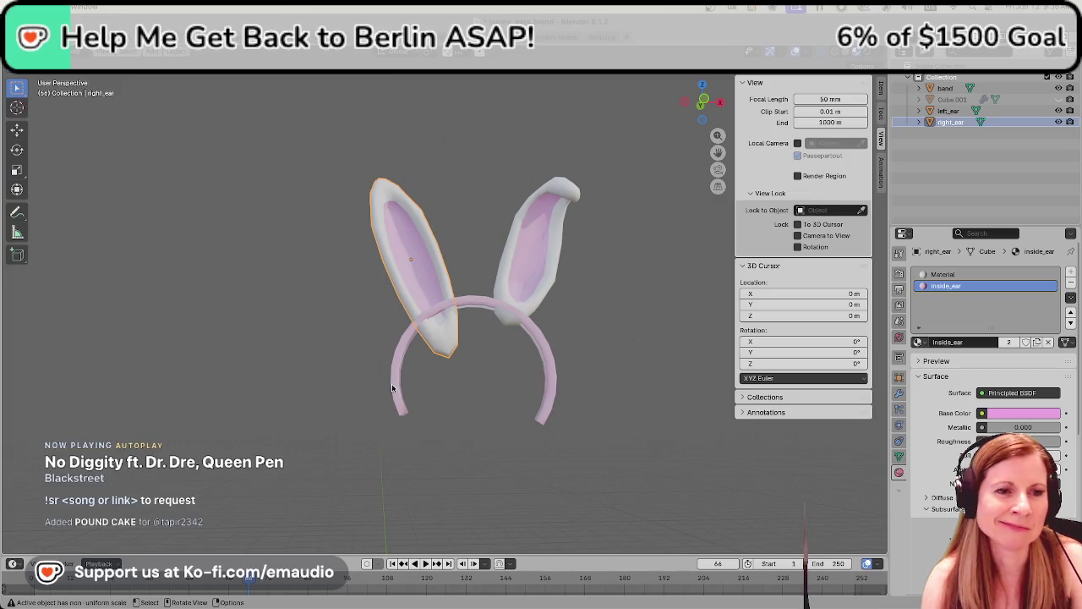
scroll(393, 390, up, 2)
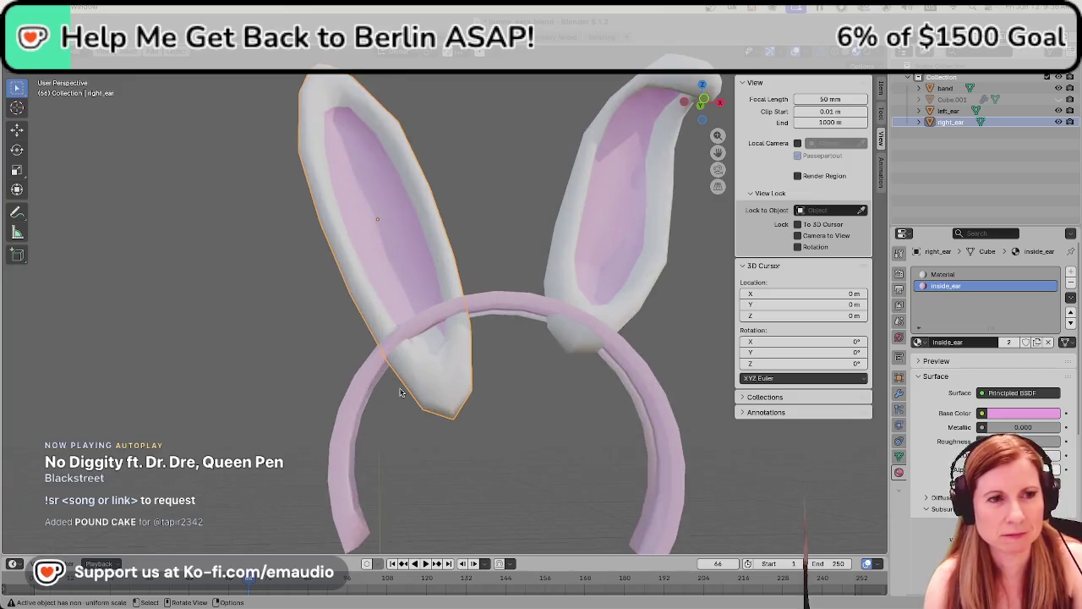
scroll(399, 391, up, 3)
Assign the pink inside_ear material to the white faces at the left ear's inner base
key(Tab)
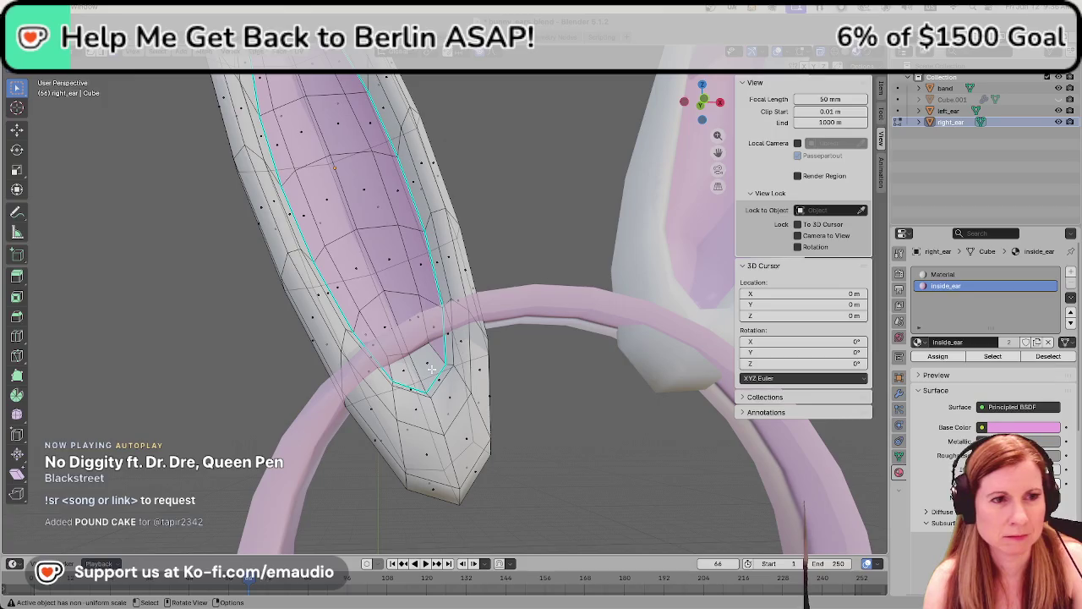
click(427, 363)
shift+click(419, 376)
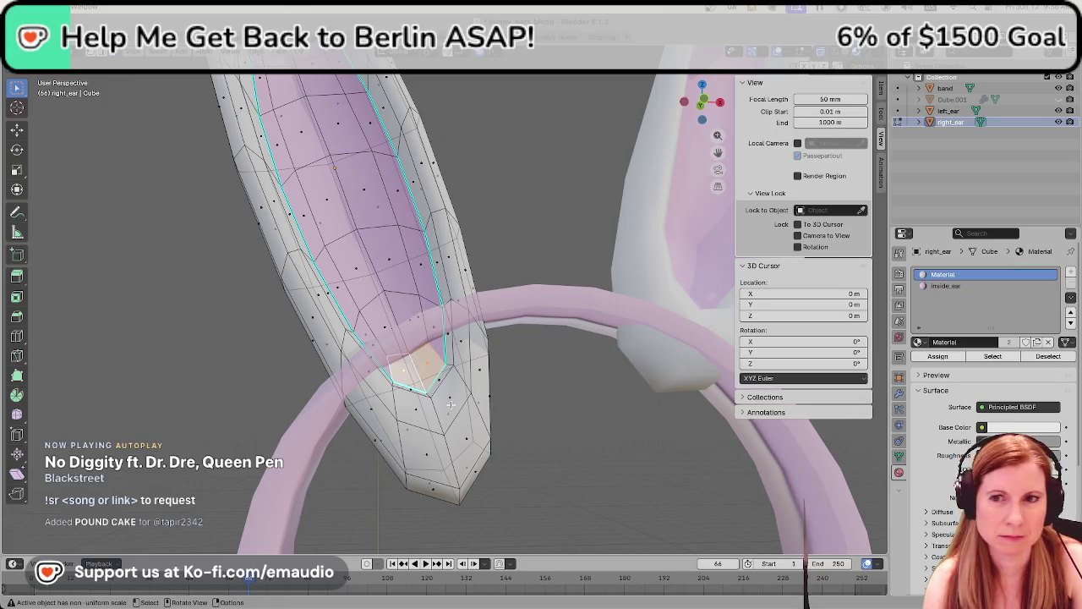
middle_drag(454, 408, 416, 362)
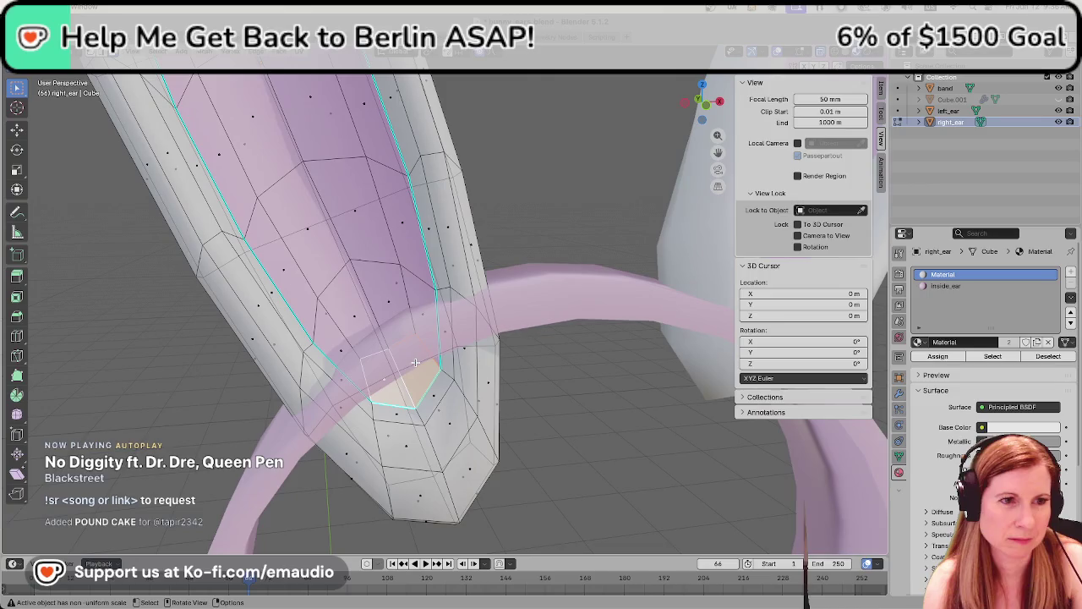
scroll(414, 385, down, 5)
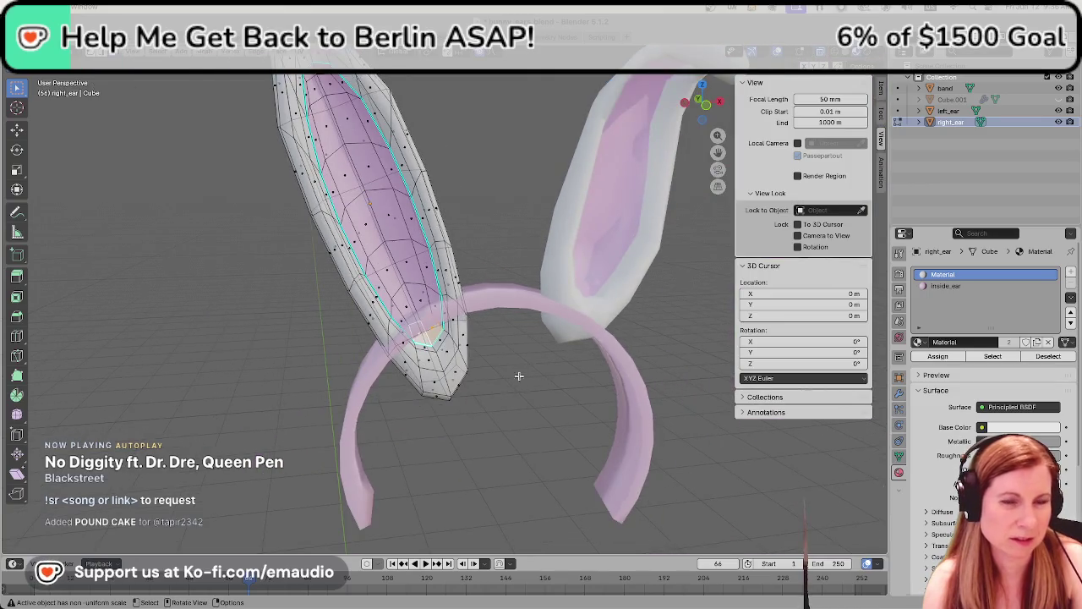
key(Tab)
key(Tab)
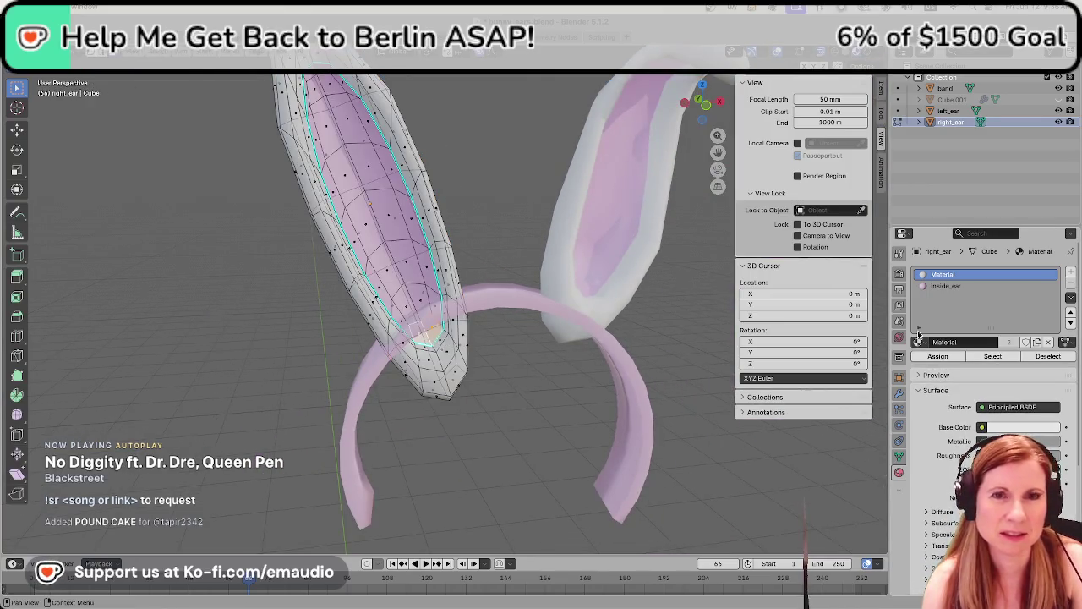
click(940, 285)
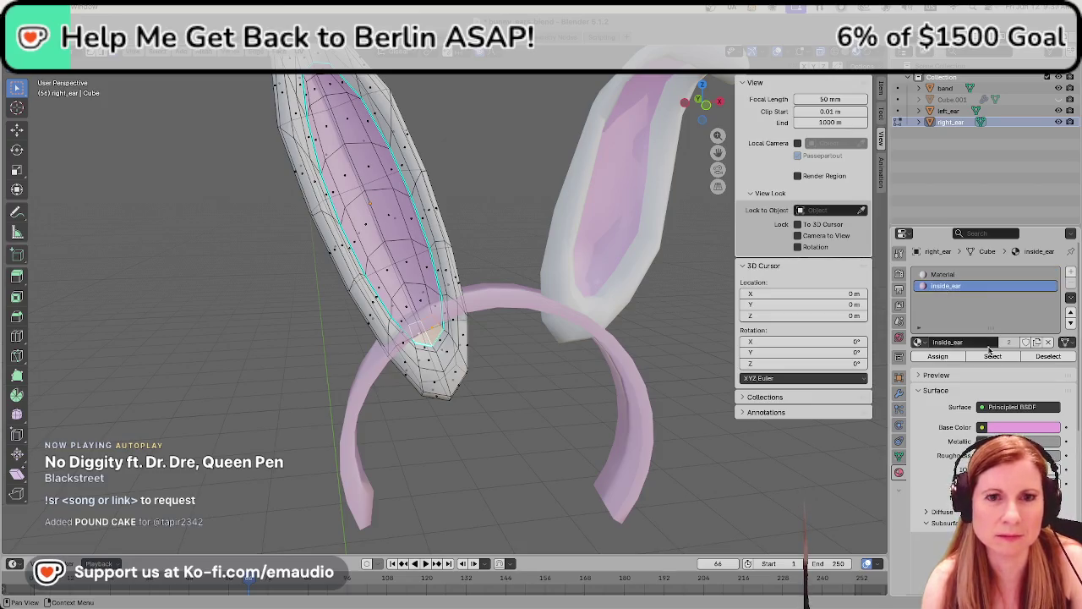
click(938, 356)
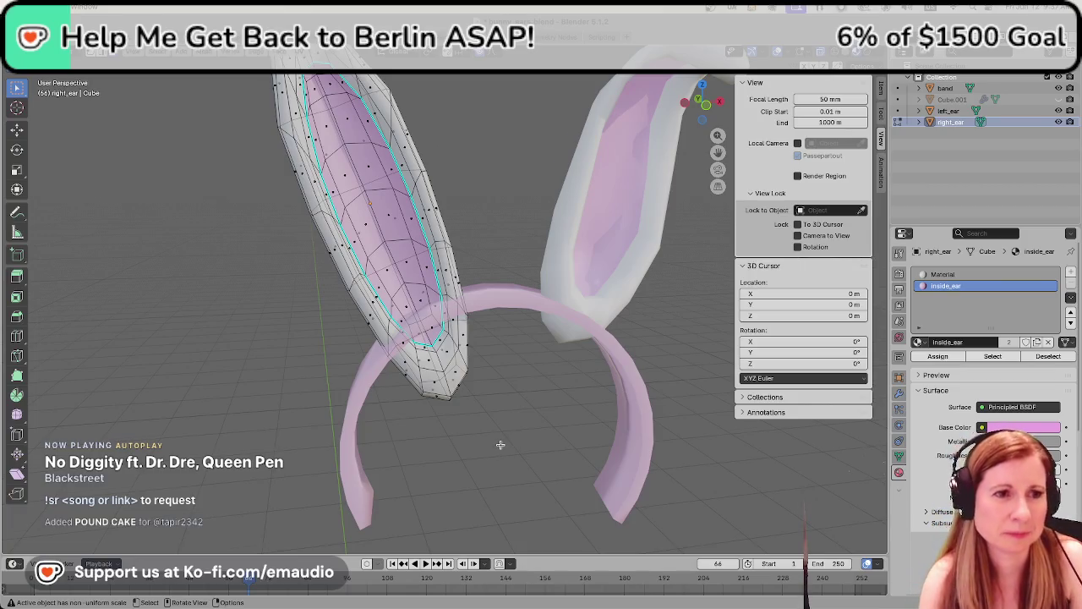
scroll(500, 446, down, 2)
key(Tab)
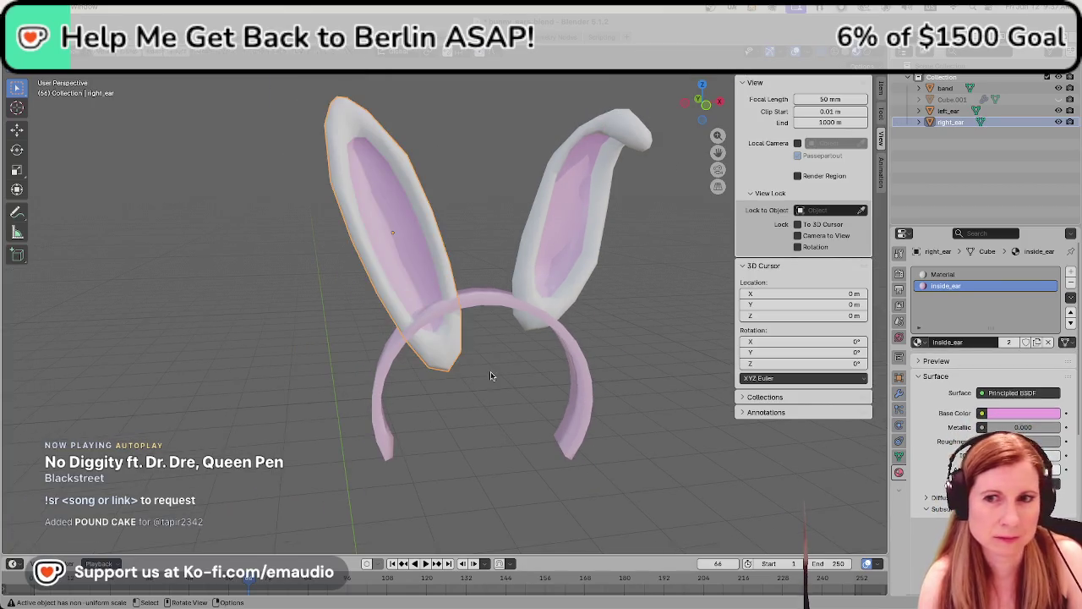
Resize the selected ear slightly along the vertical axis
key(r)
key(z)
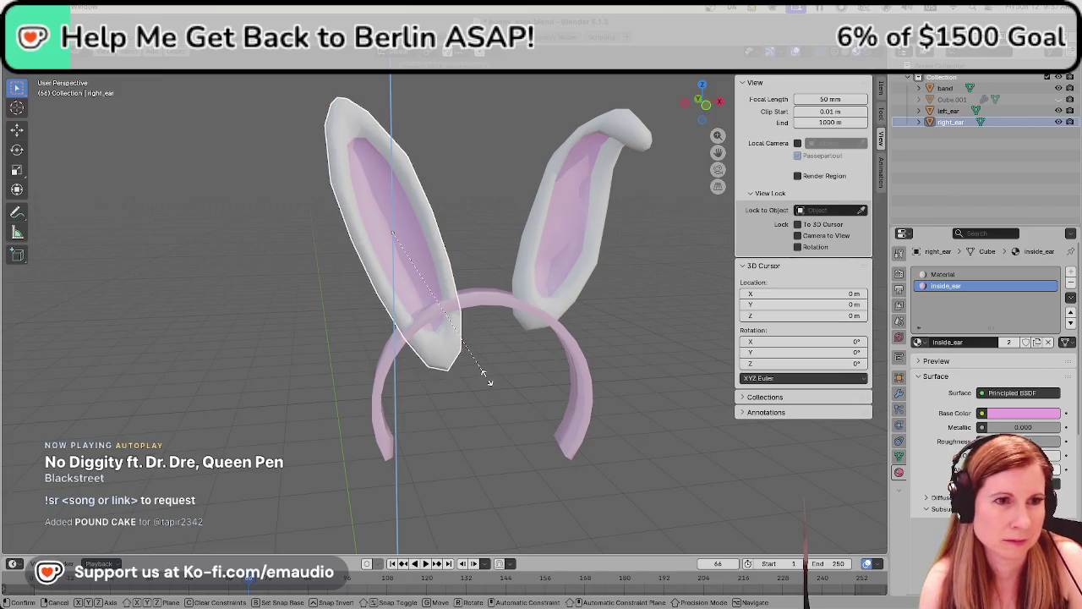
click(476, 361)
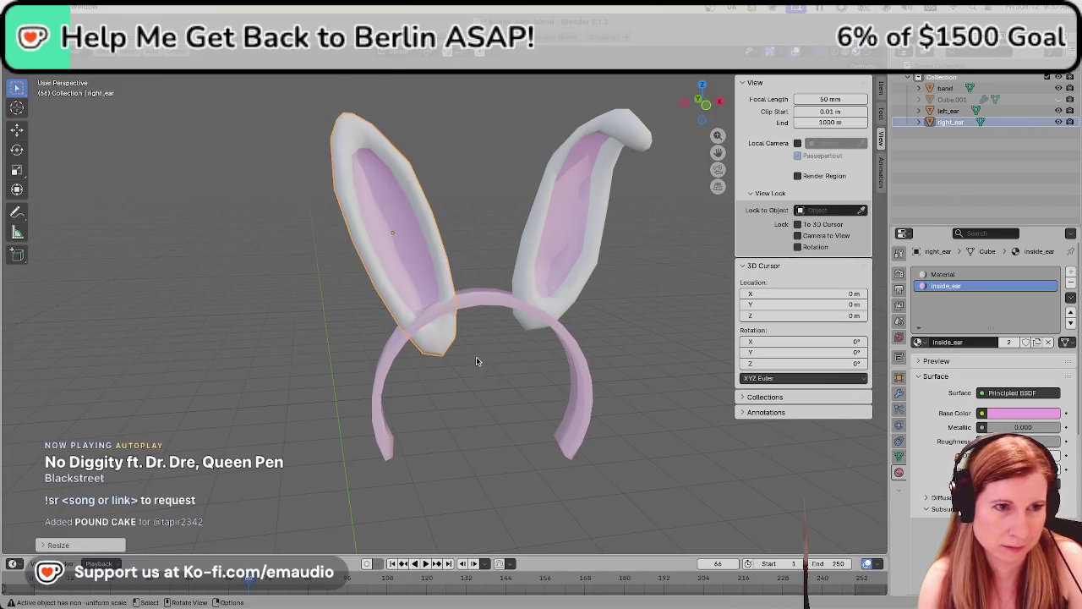
mouse_move(476, 361)
middle_down()
mouse_move(556, 350)
mouse_move(493, 356)
middle_up()
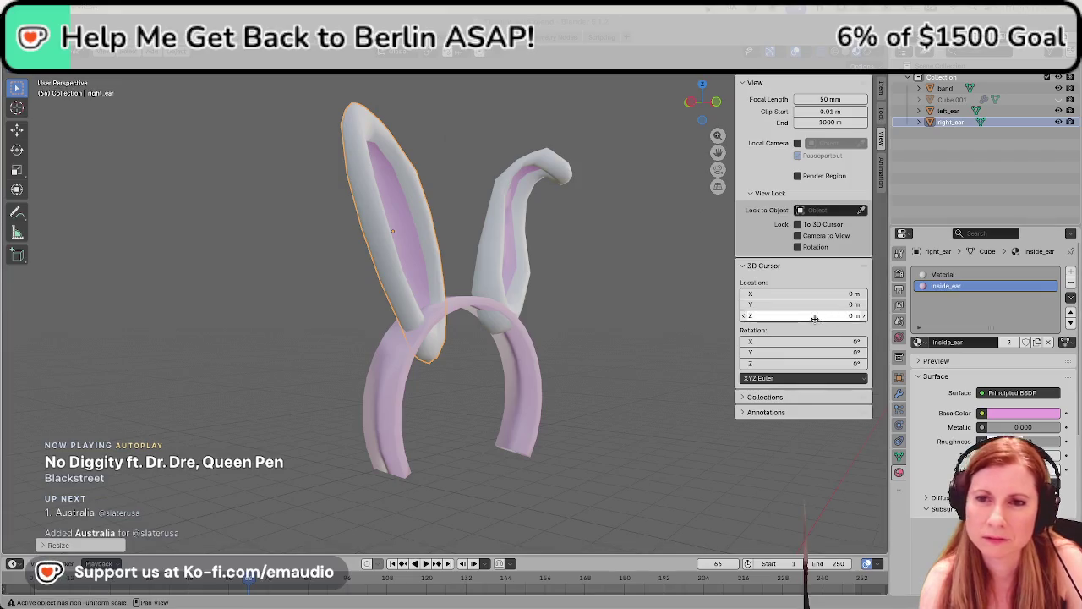
Move the left-hand ear along Z to a new height on the band
click(673, 317)
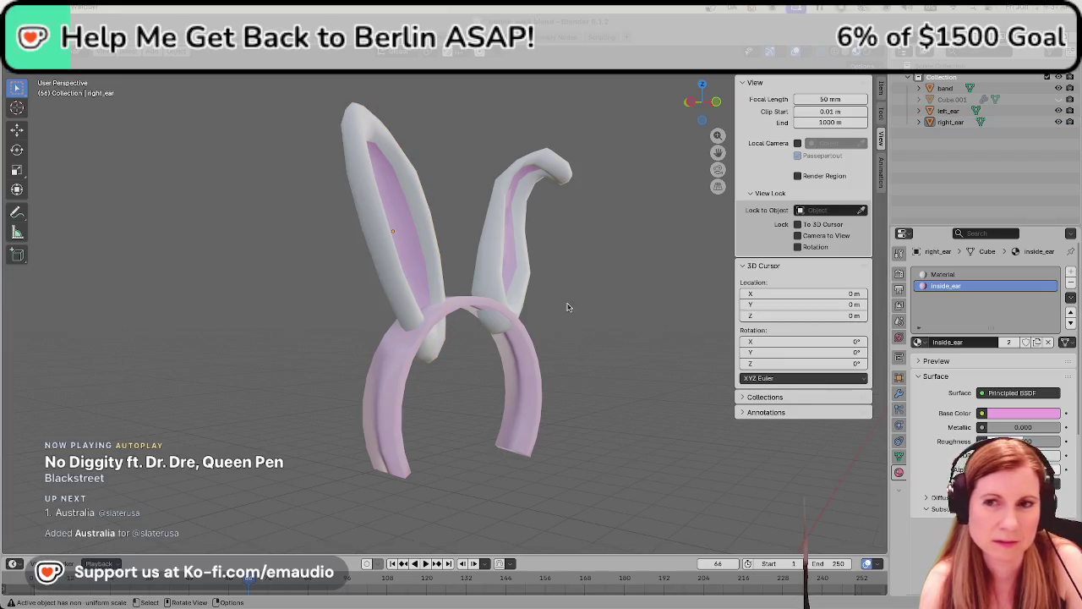
middle_drag(567, 307, 594, 384)
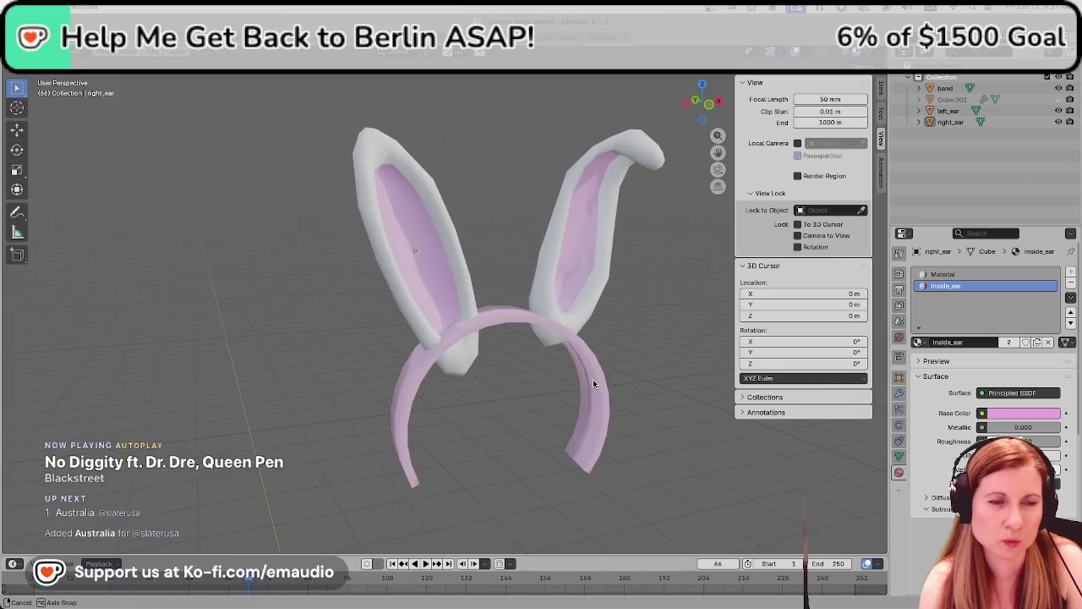
click(422, 292)
middle_drag(491, 375, 460, 372)
key(g)
key(z)
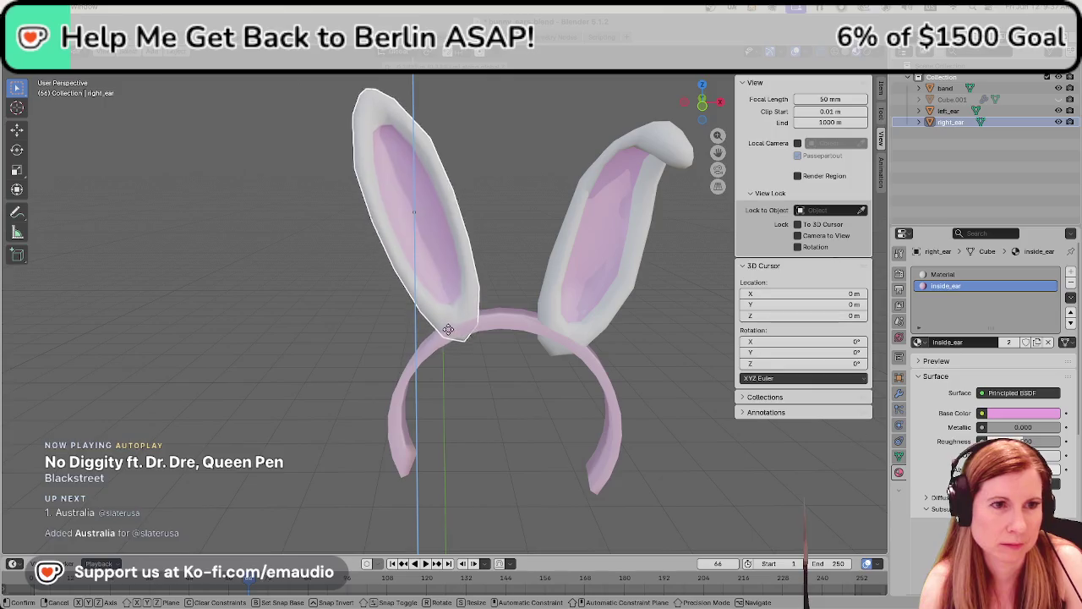
click(447, 324)
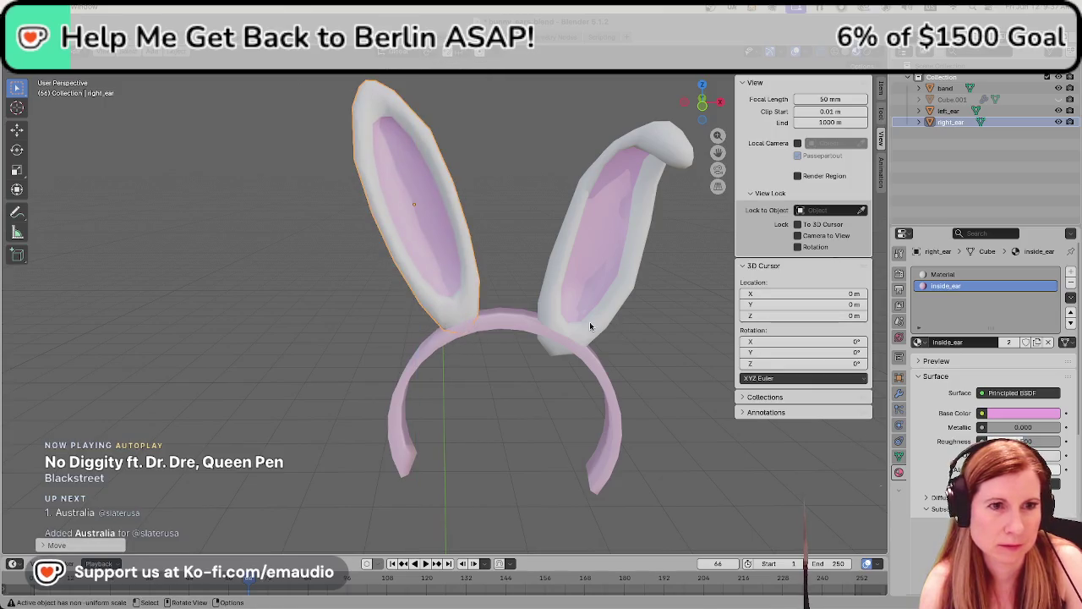
Move the right-hand ear (left_ear) vertically to a new height
click(620, 330)
key(g)
key(z)
click(508, 365)
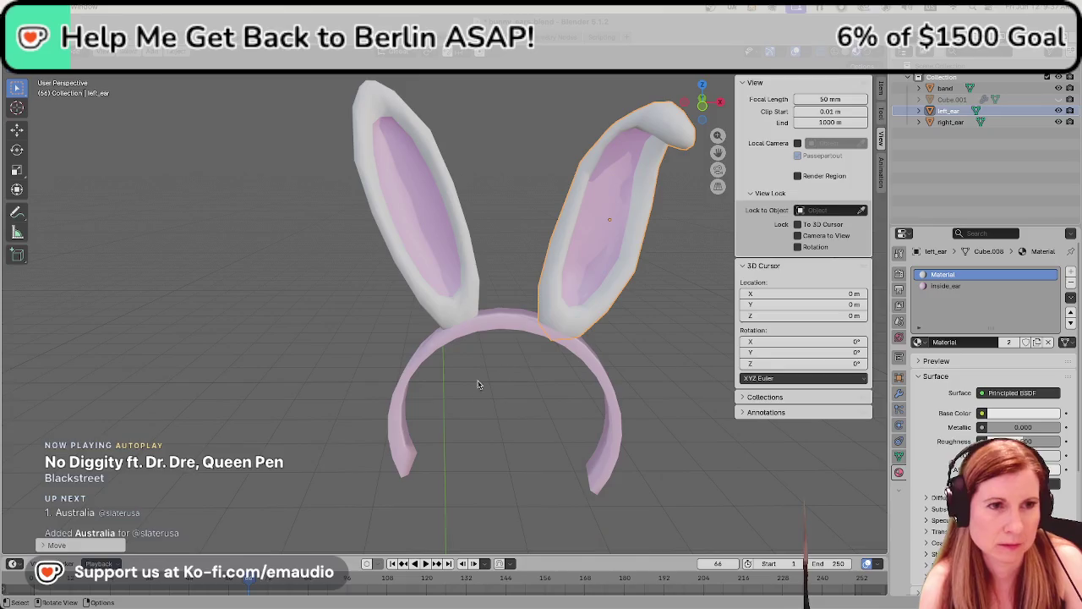
mouse_move(507, 365)
middle_down()
mouse_move(375, 352)
mouse_move(442, 413)
middle_up()
Shrink the left-hand ear slightly, then cancel an attempted vertical move
click(340, 305)
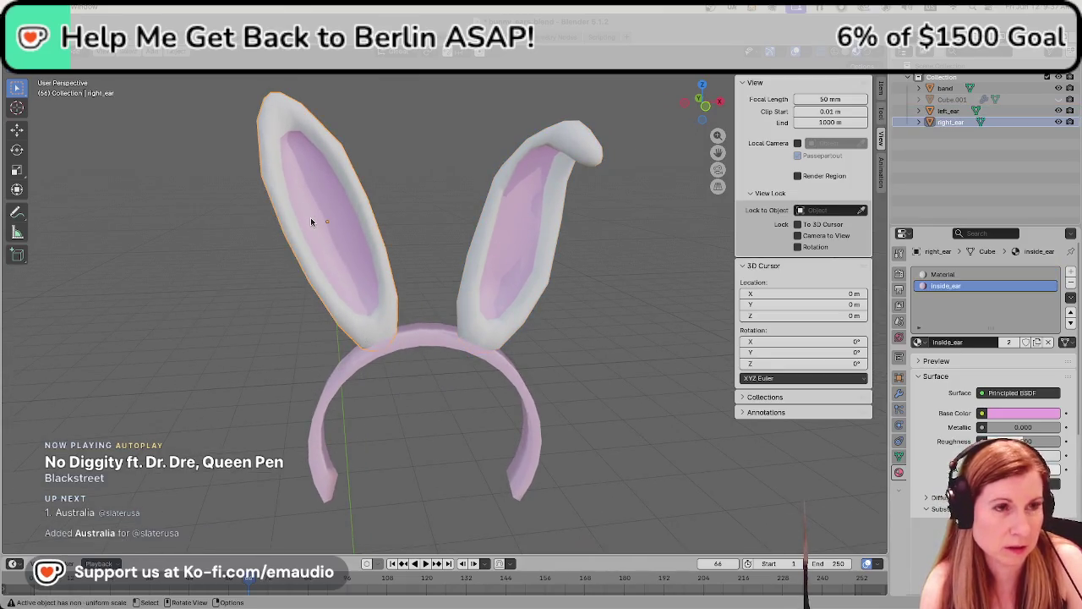
key(s)
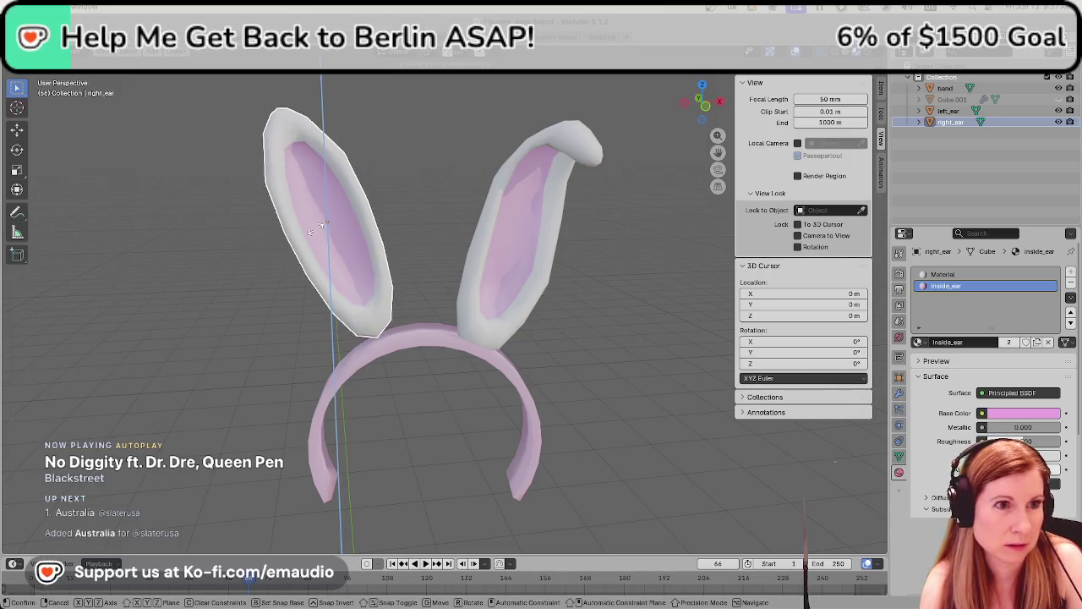
click(316, 232)
key(g)
key(z)
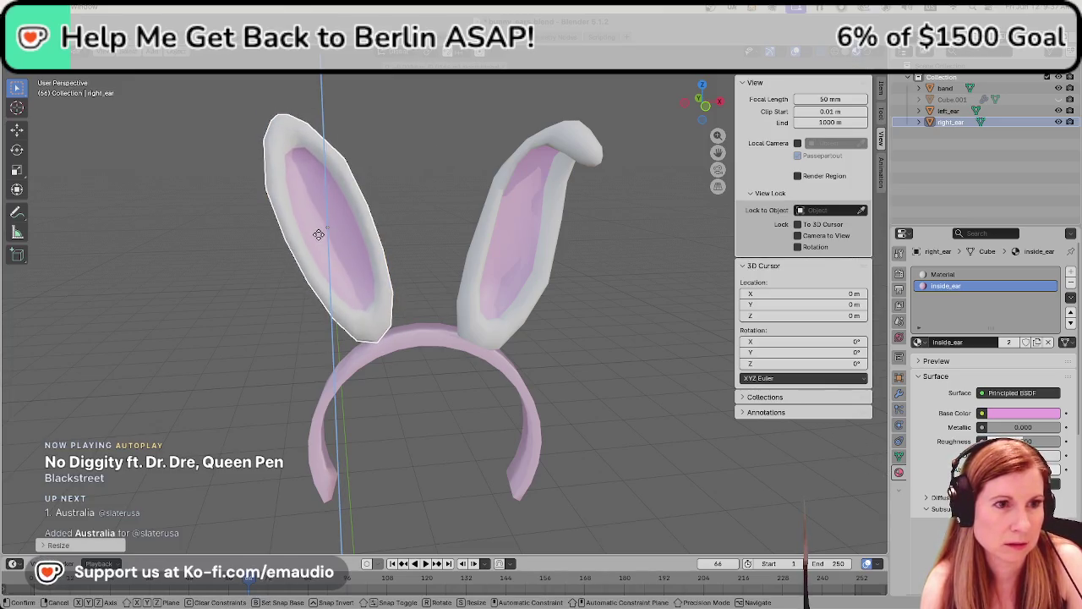
right_click(320, 238)
click(276, 376)
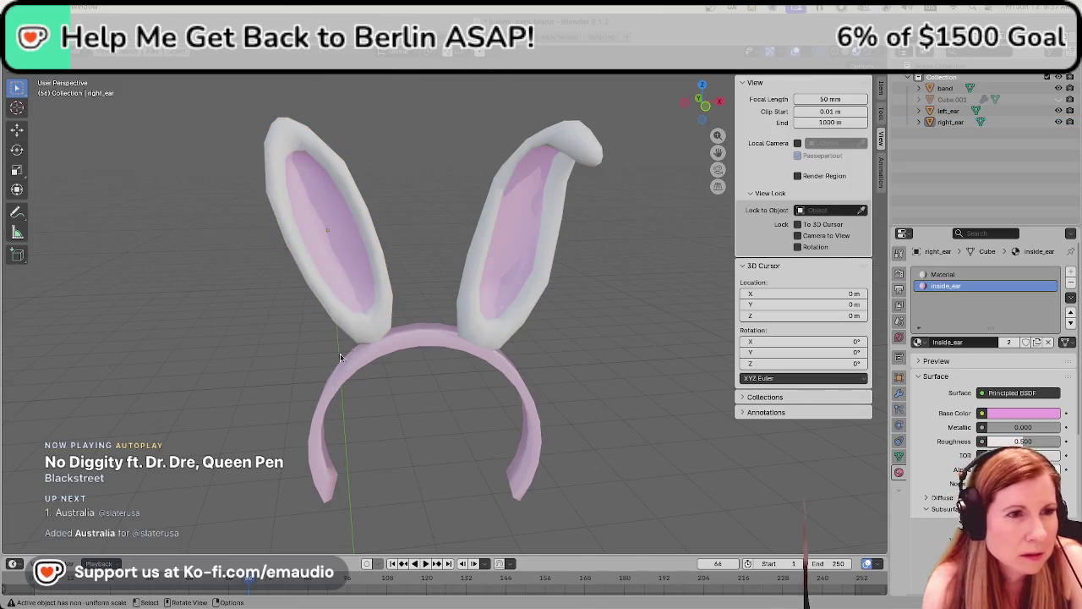
Lower the left-hand ear slightly along Z onto the band
click(368, 324)
key(g)
key(z)
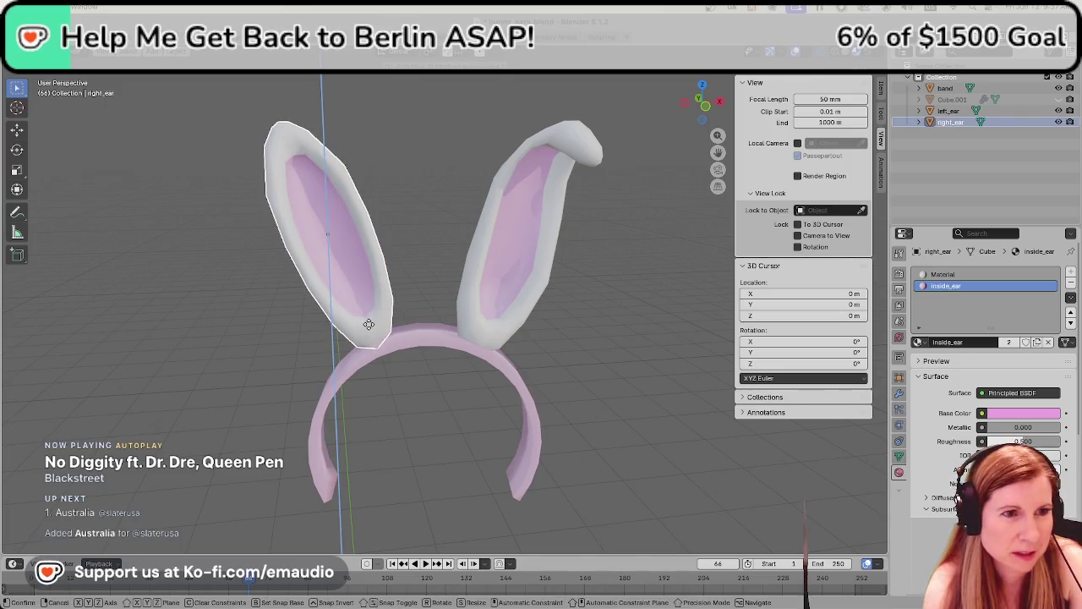
click(273, 350)
click(273, 350)
middle_drag(434, 398, 435, 382)
Zoom in and reposition the right-hand ear, left_ear
scroll(481, 394, up, 2)
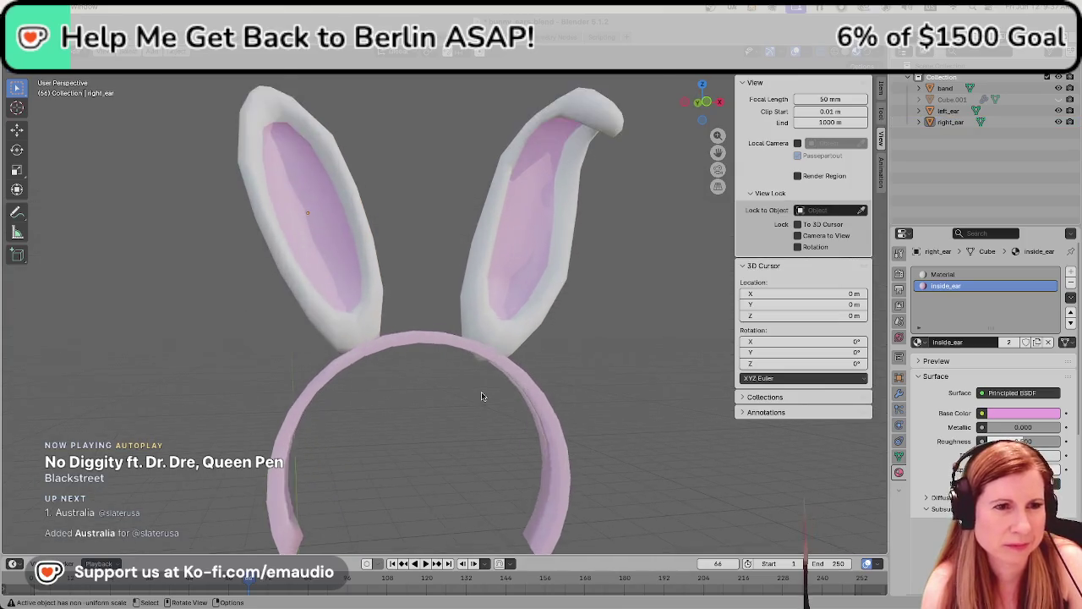
scroll(528, 347, up, 2)
click(529, 347)
key(g)
click(524, 347)
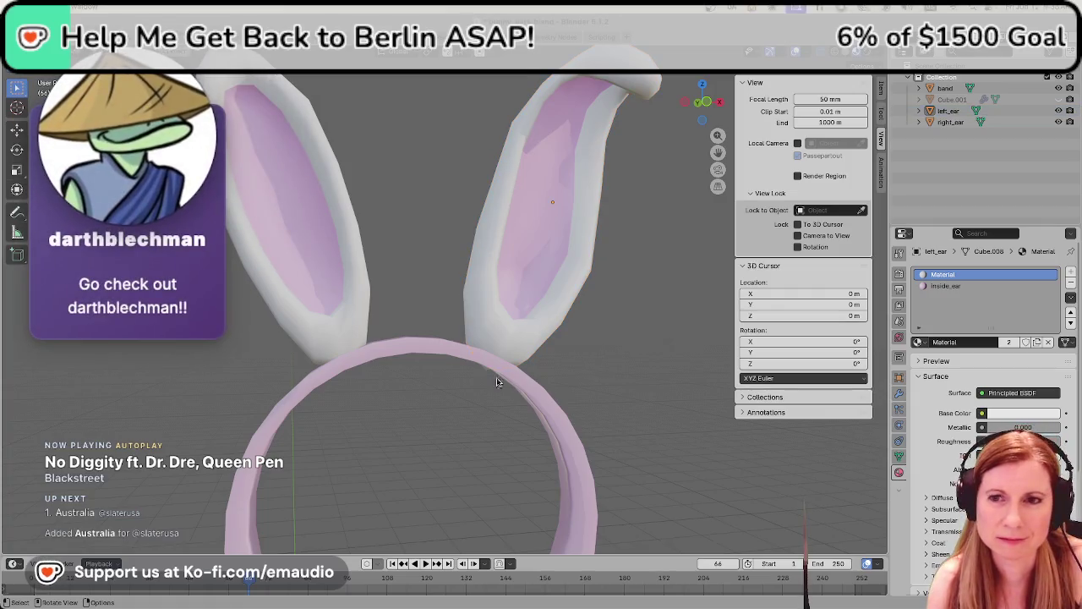
Adjust the right-hand ear's height along the vertical axis
mouse_move(466, 392)
middle_down()
mouse_move(459, 415)
mouse_move(444, 347)
mouse_move(452, 349)
middle_up()
click(522, 289)
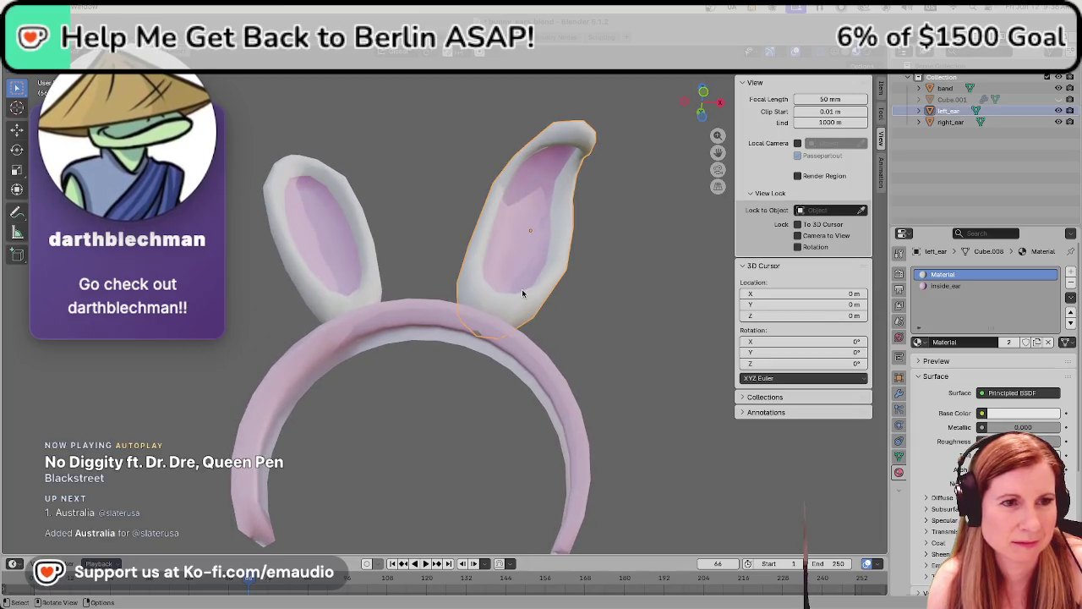
key(g)
key(z)
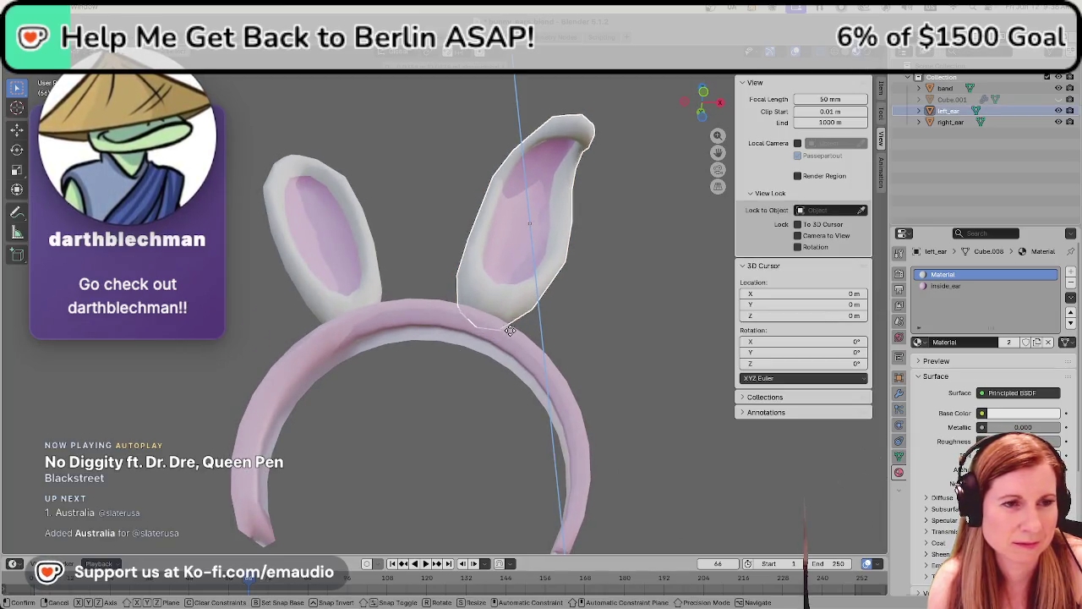
click(507, 331)
mouse_move(507, 331)
middle_down()
mouse_move(499, 363)
mouse_move(415, 437)
mouse_move(449, 430)
mouse_move(522, 473)
mouse_move(541, 461)
mouse_move(460, 430)
middle_up()
scroll(460, 431, down, 3)
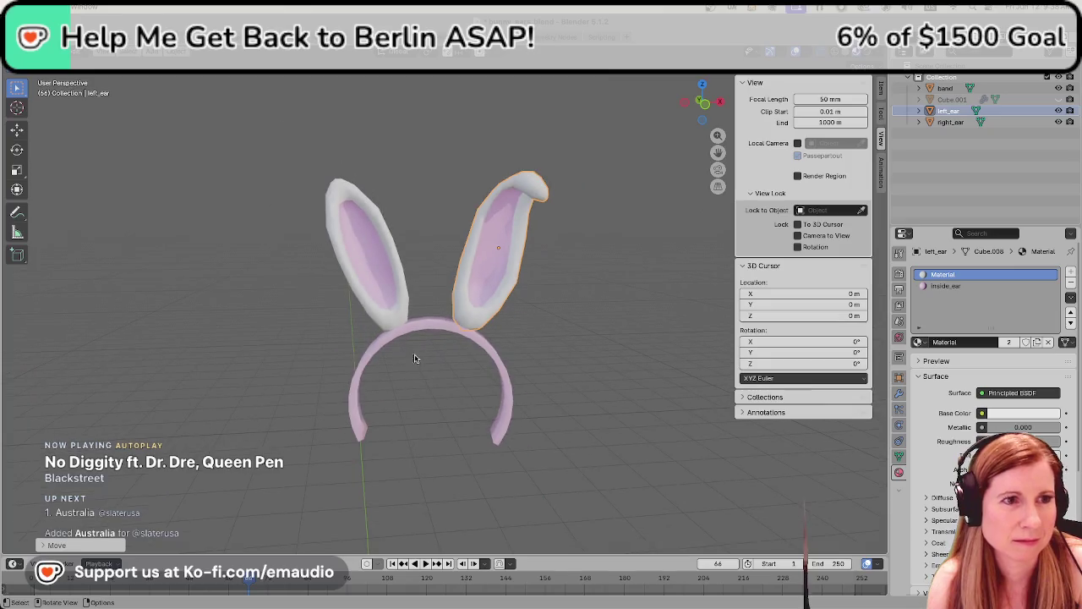
Stretch right_ear taller along its vertical axis
click(363, 296)
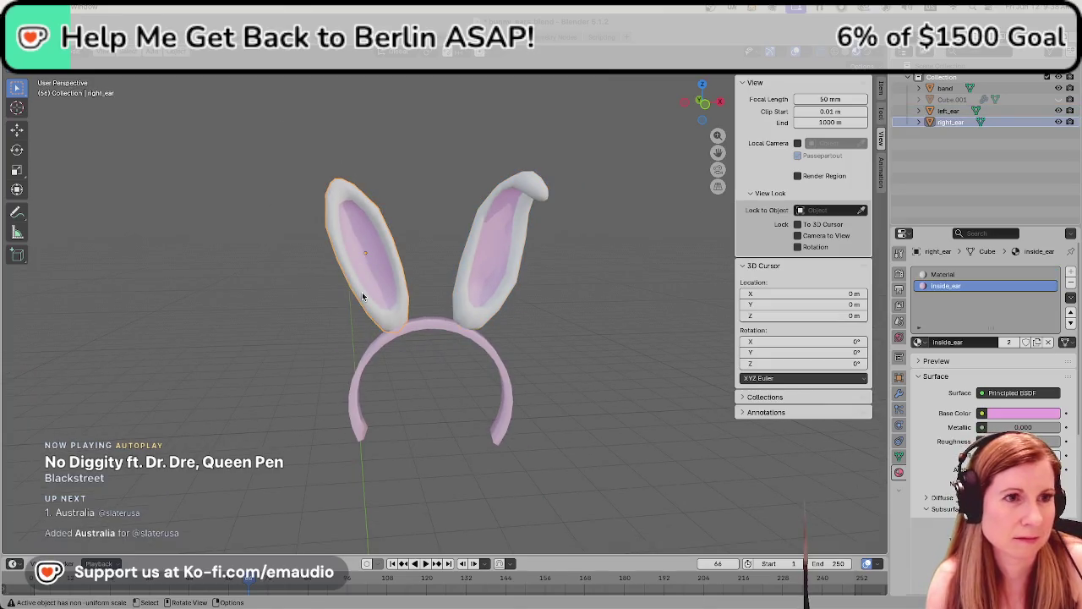
key(g)
key(z)
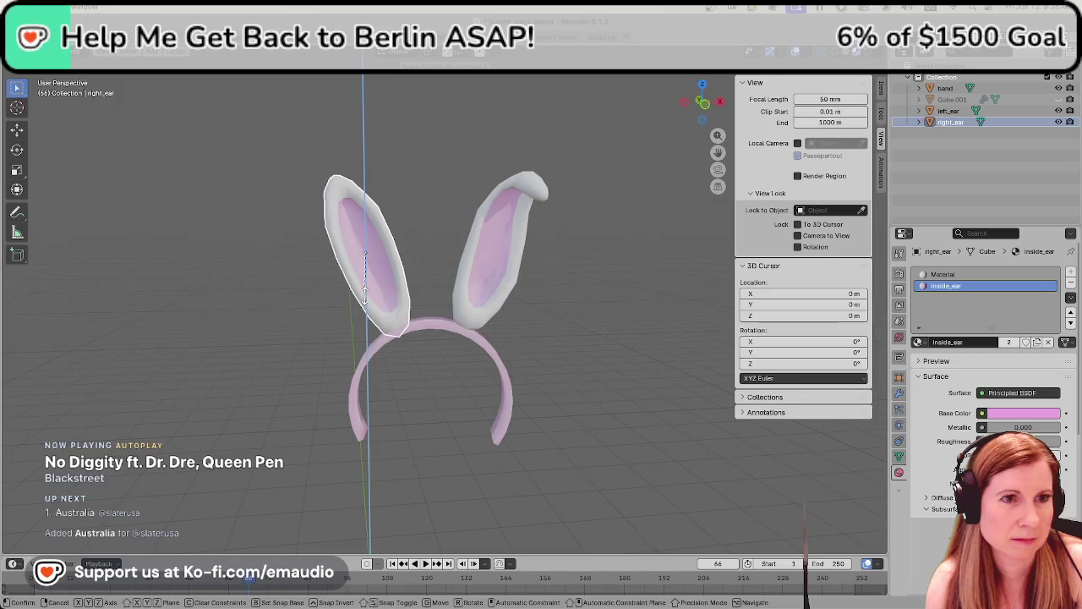
click(366, 292)
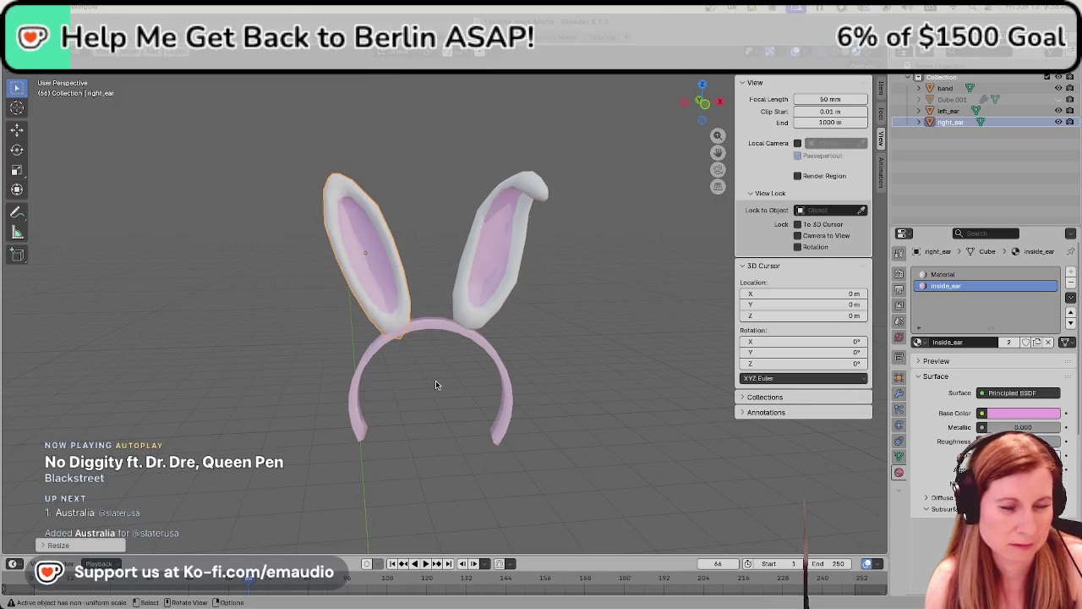
scroll(436, 385, up, 3)
scroll(420, 375, up, 3)
Cancel a further vertical move of right_ear, deselect it, and inspect the ears from above and front
key(g)
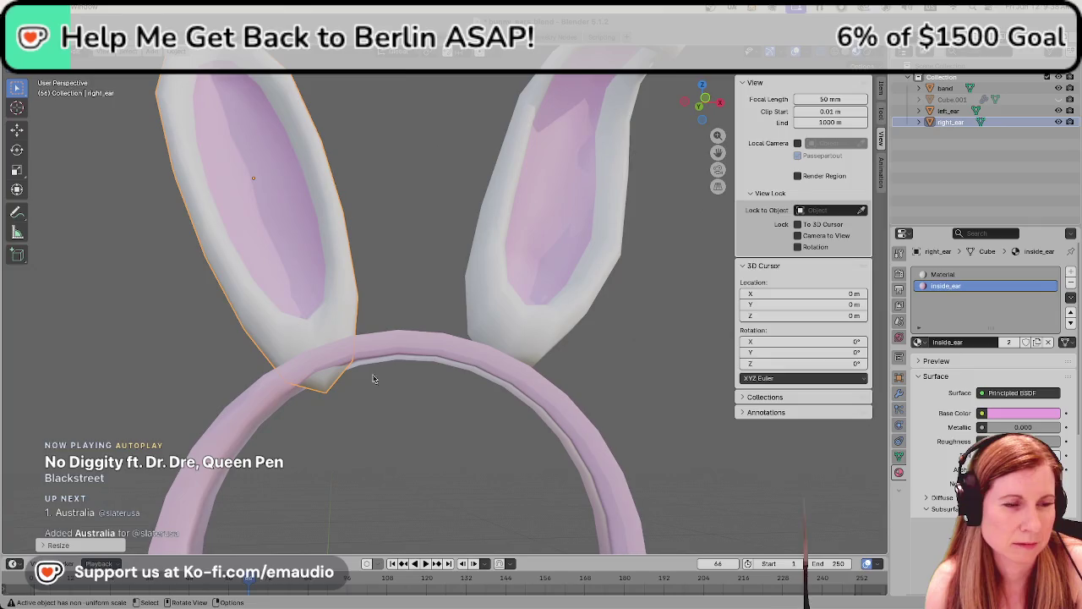
key(z)
key(Escape)
click(391, 306)
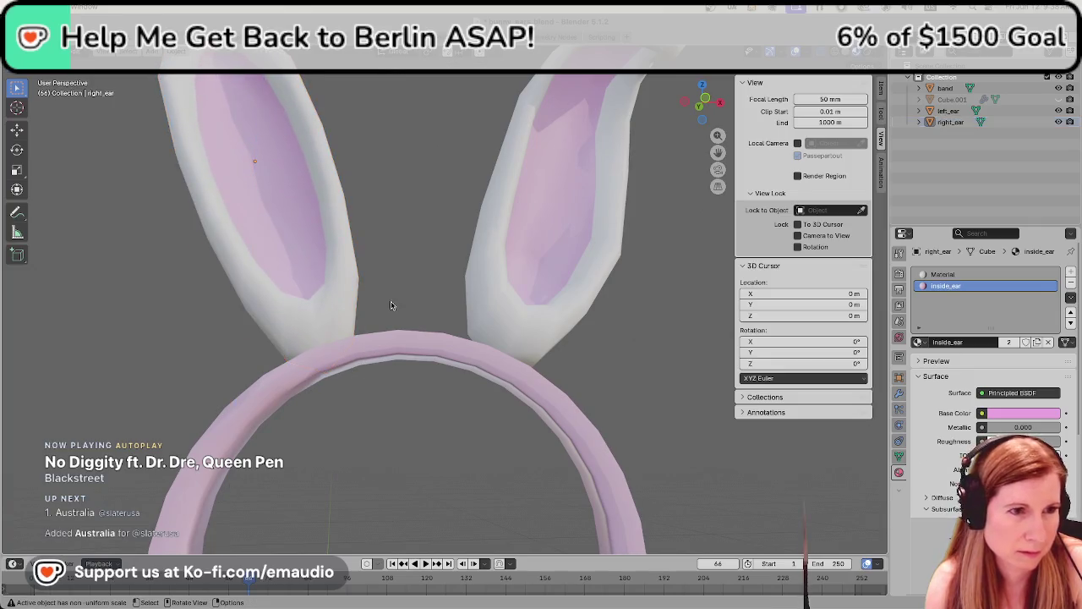
scroll(372, 380, down, 2)
mouse_move(363, 394)
middle_down()
mouse_move(424, 338)
mouse_move(425, 290)
mouse_move(363, 449)
middle_up()
scroll(411, 411, down, 4)
scroll(462, 455, down, 2)
middle_drag(462, 455, 444, 406)
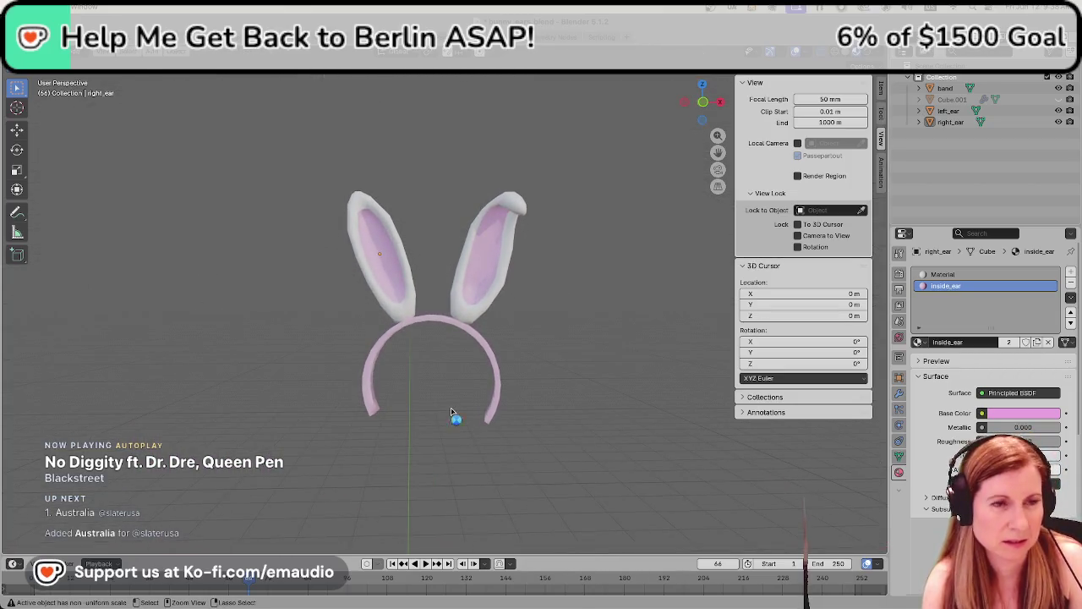
key(ctrl+s)
scroll(451, 412, up, 3)
scroll(514, 379, up, 2)
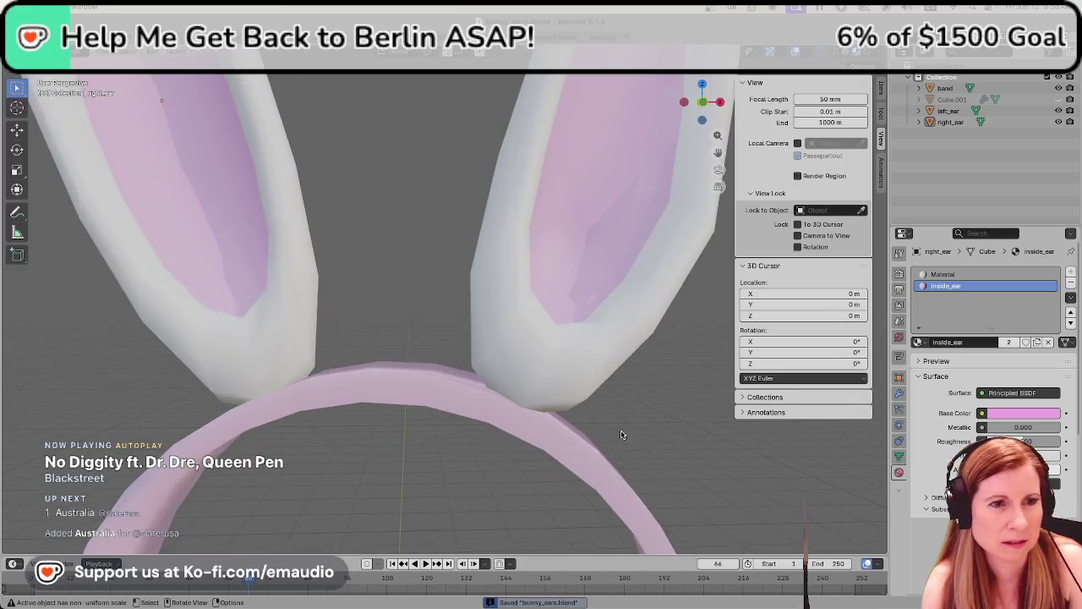
scroll(611, 429, up, 2)
mouse_move(490, 415)
middle_down()
mouse_move(367, 410)
mouse_move(411, 454)
mouse_move(500, 394)
mouse_move(571, 410)
mouse_move(537, 413)
middle_up()
scroll(532, 412, down, 5)
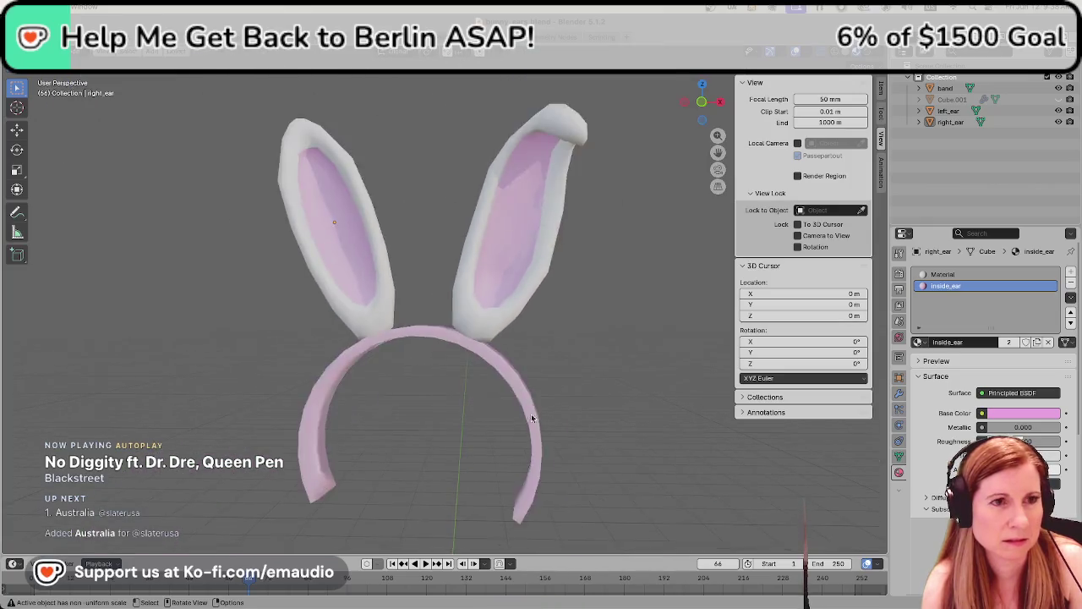
scroll(532, 413, down, 2)
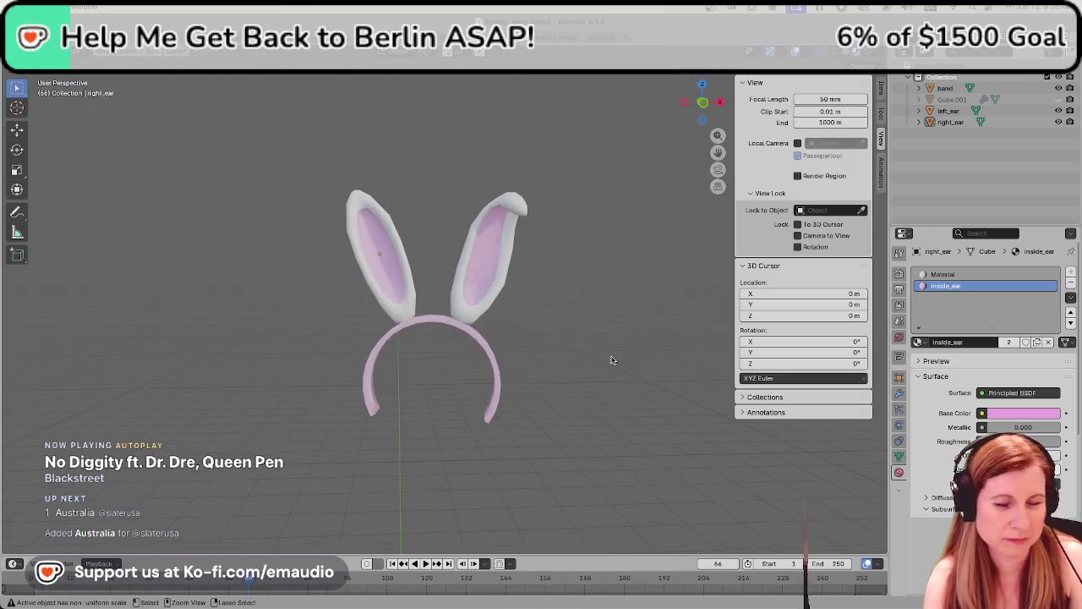
key(ctrl+s)
middle_drag(546, 380, 567, 392)
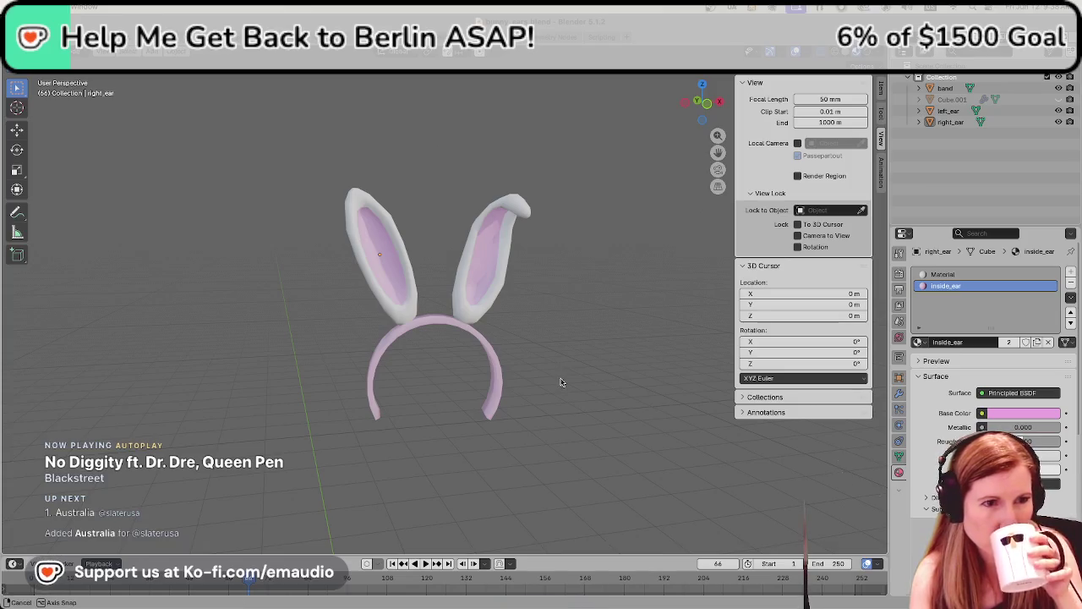
middle_drag(561, 382, 535, 388)
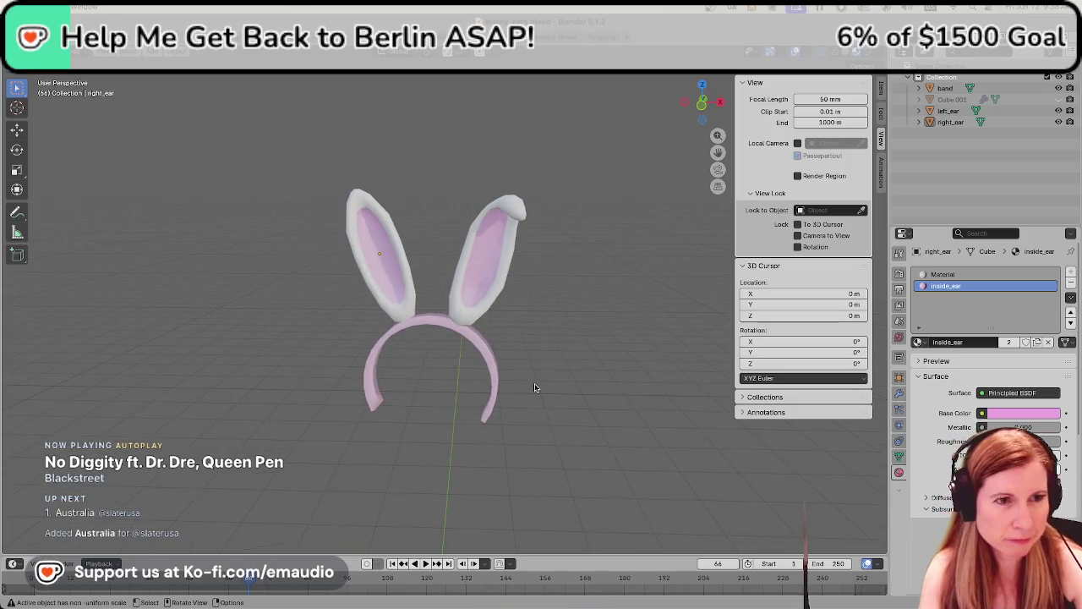
mouse_move(565, 292)
middle_down()
mouse_move(590, 300)
mouse_move(584, 313)
mouse_move(594, 308)
middle_up()
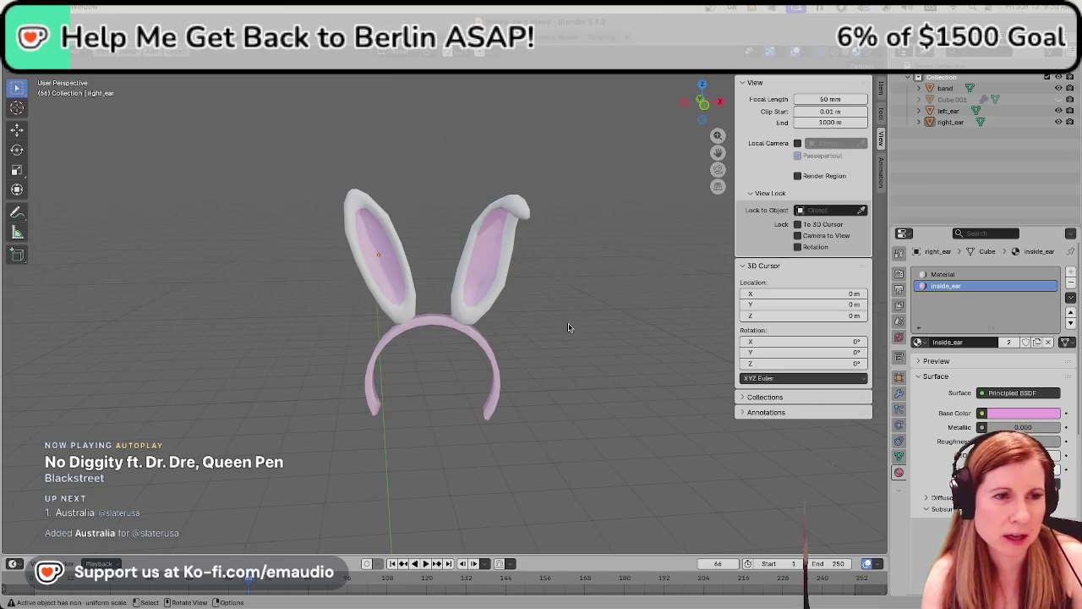
scroll(568, 327, up, 2)
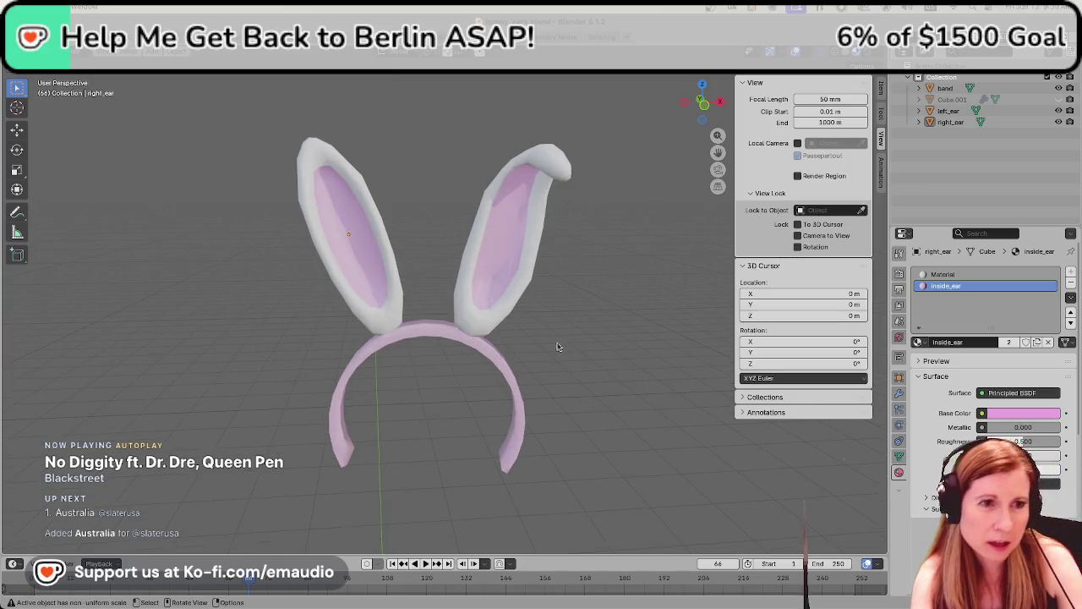
click(486, 309)
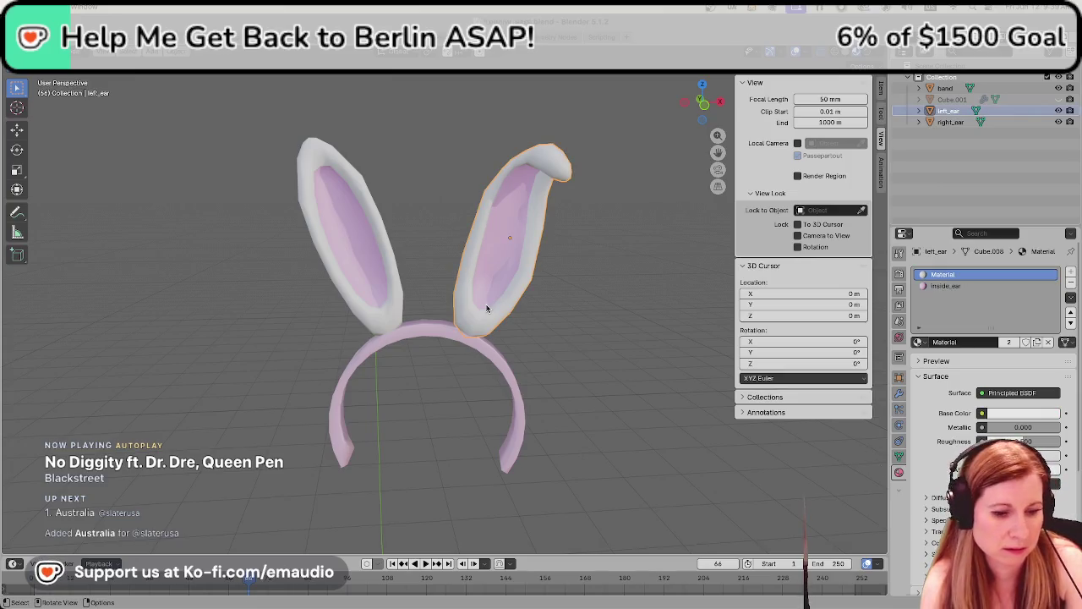
Nudge left_ear sideways along X, then raise it slightly along Z
key(g)
key(x)
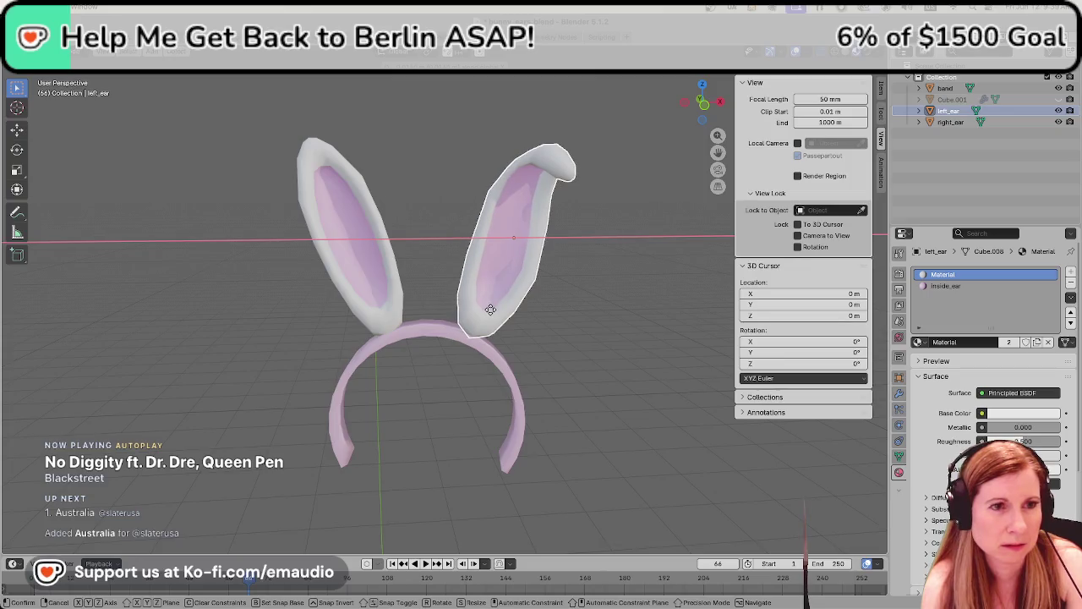
click(490, 310)
key(g)
key(z)
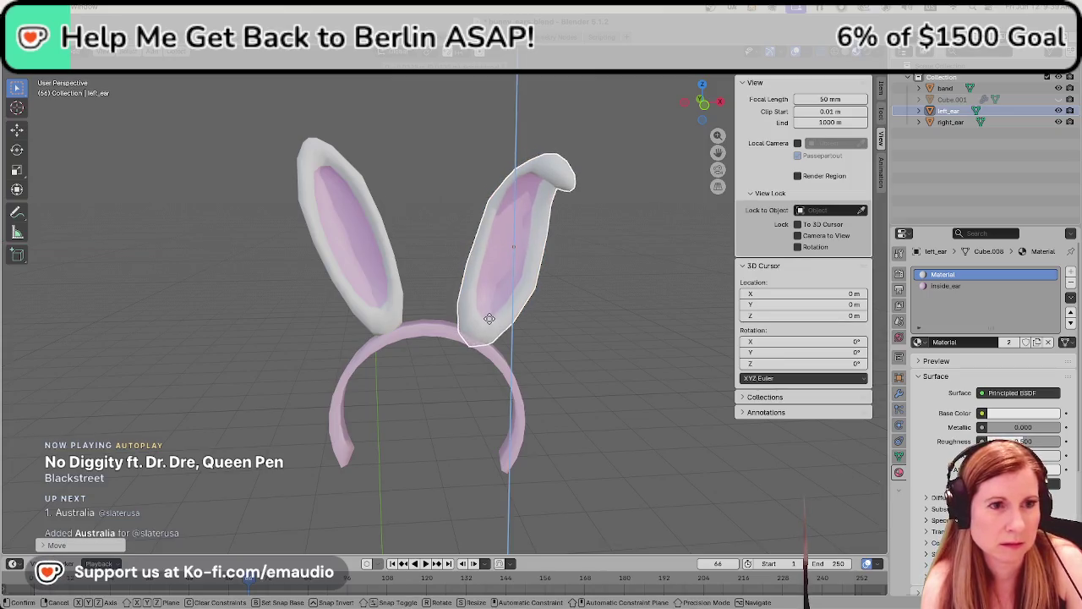
click(492, 316)
Inspect where the ears meet the band and save bunny_ears.blend
middle_drag(448, 400, 470, 296)
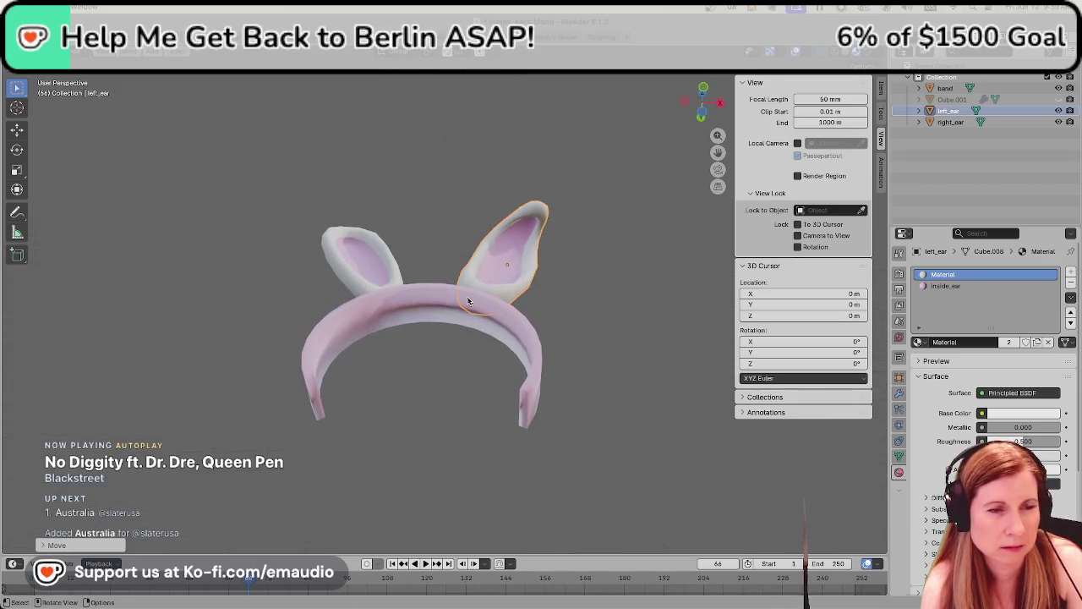
scroll(470, 287, up, 2)
scroll(470, 285, up, 3)
click(452, 187)
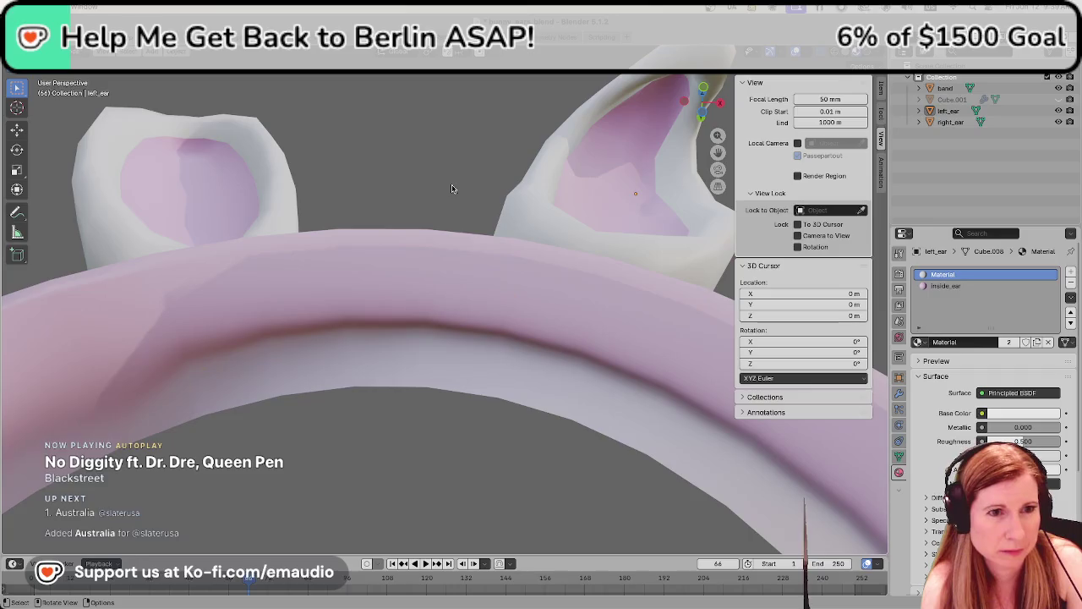
scroll(452, 190, down, 5)
mouse_move(449, 200)
middle_down()
mouse_move(422, 285)
mouse_move(525, 306)
middle_up()
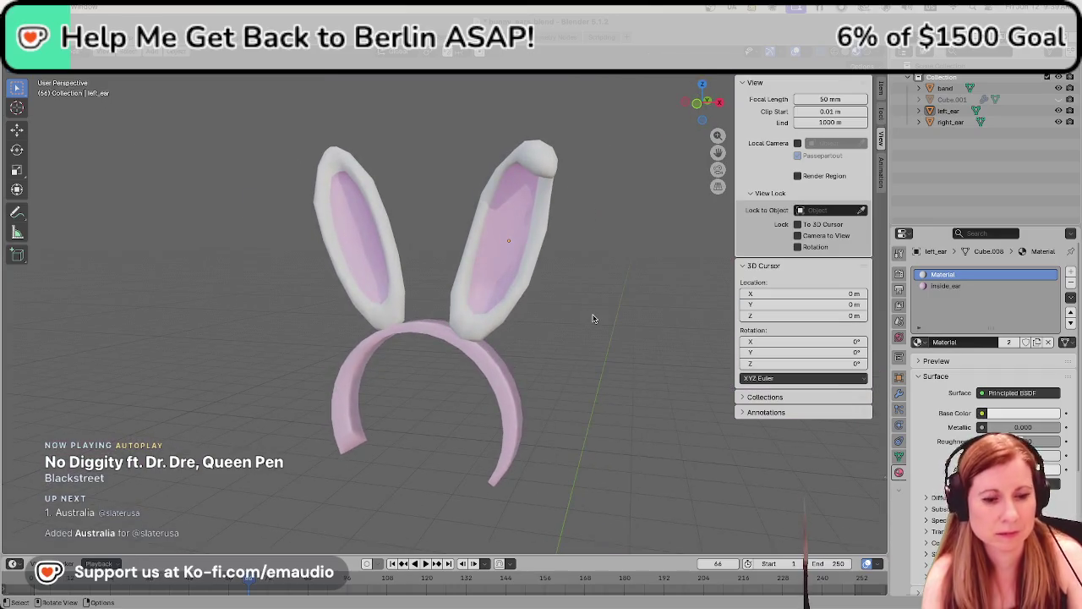
key(ctrl+s)
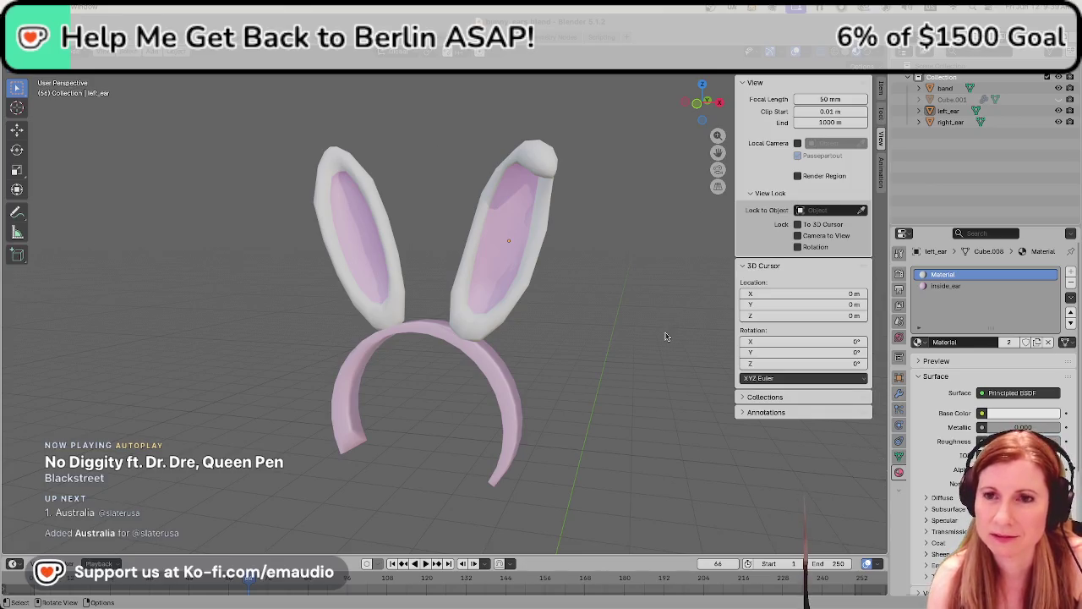
mouse_move(594, 355)
middle_down()
mouse_move(621, 354)
mouse_move(583, 355)
middle_up()
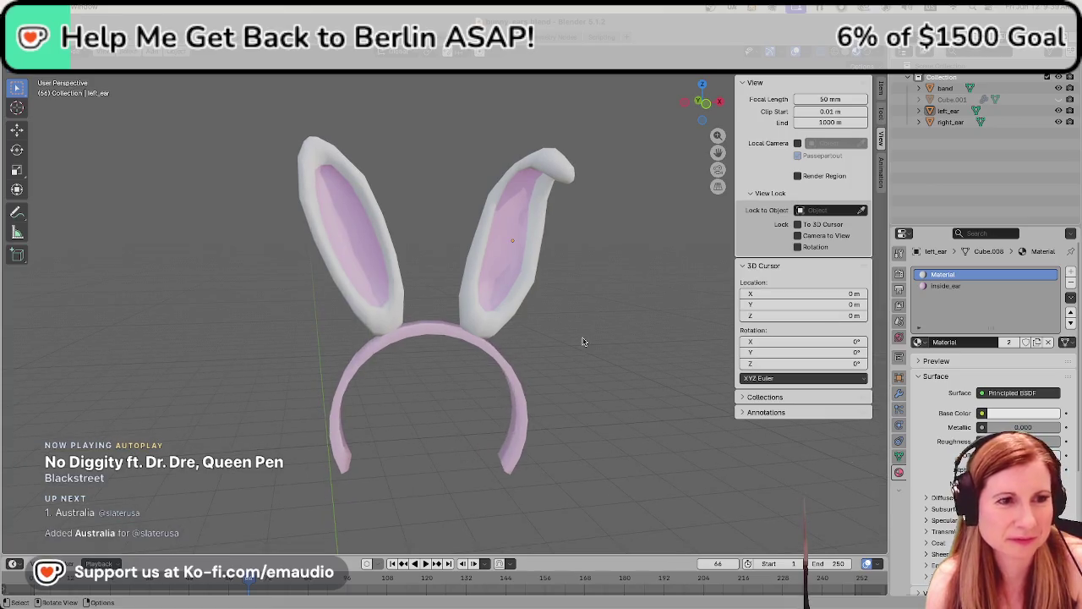
key(ctrl+s)
middle_drag(582, 340, 581, 322)
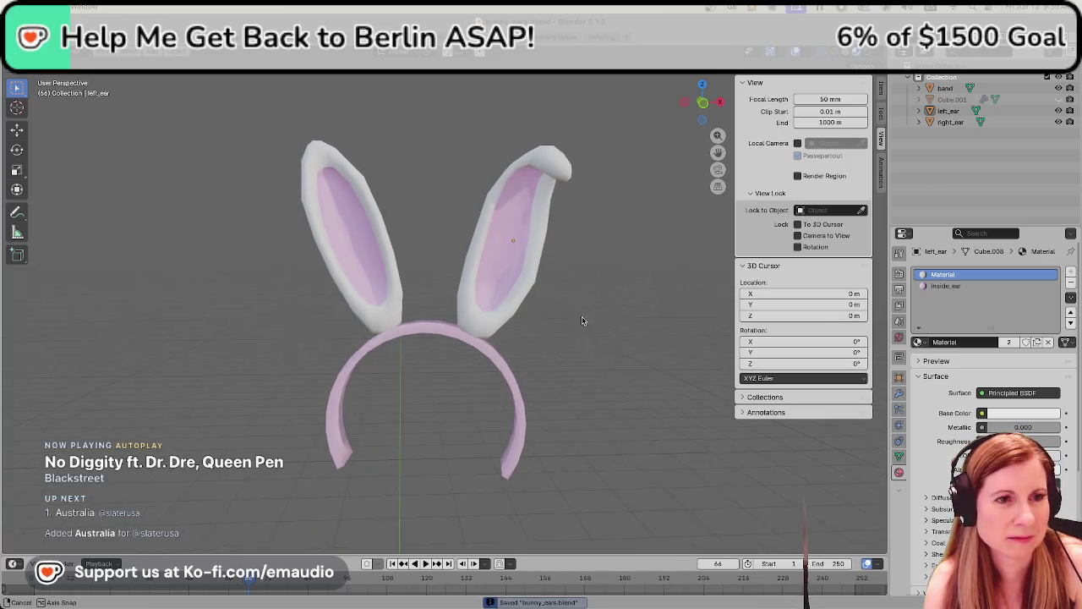
Check the headband in front and side orthographic views
scroll(582, 321, down, 3)
scroll(582, 318, down, 1)
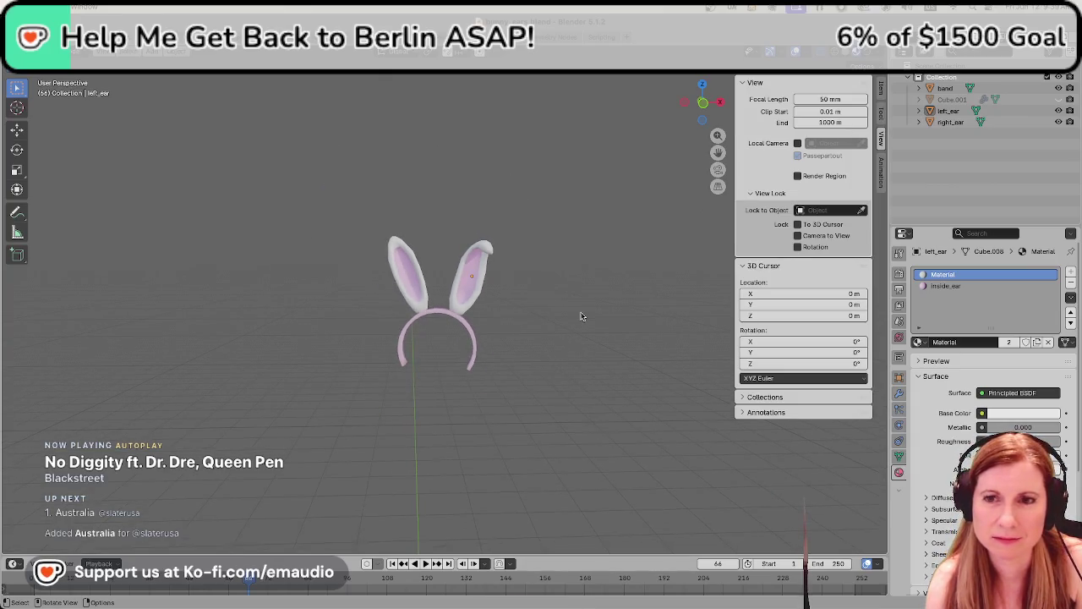
scroll(580, 351, up, 3)
scroll(580, 350, up, 4)
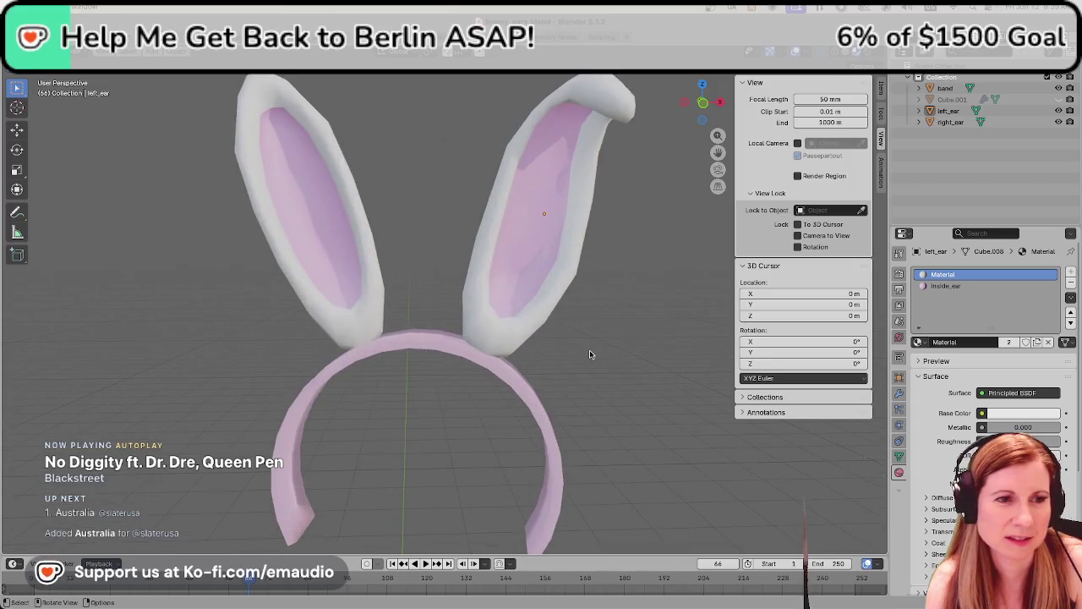
scroll(580, 355, down, 6)
mouse_move(581, 362)
middle_down()
mouse_move(667, 367)
mouse_move(543, 389)
mouse_move(562, 371)
middle_up()
key(KP_1)
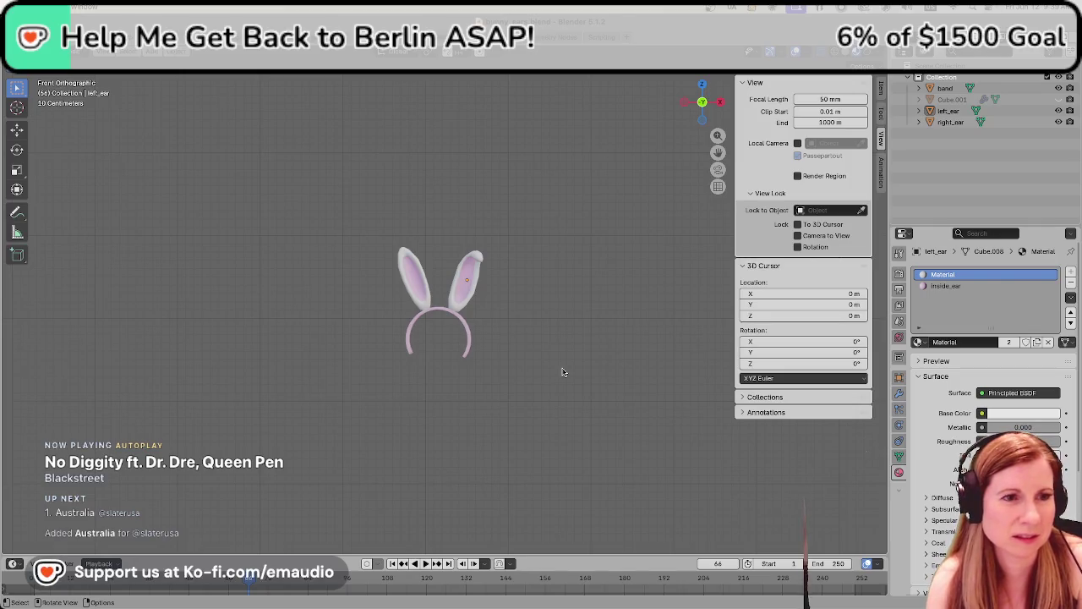
key(KP_3)
key(KP_1)
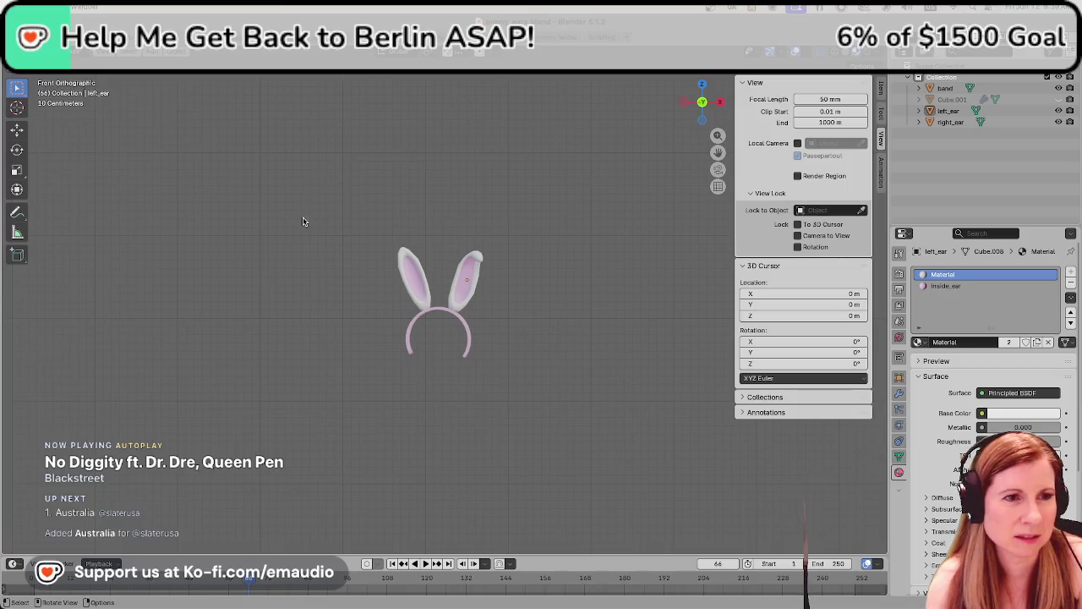
scroll(369, 307, up, 3)
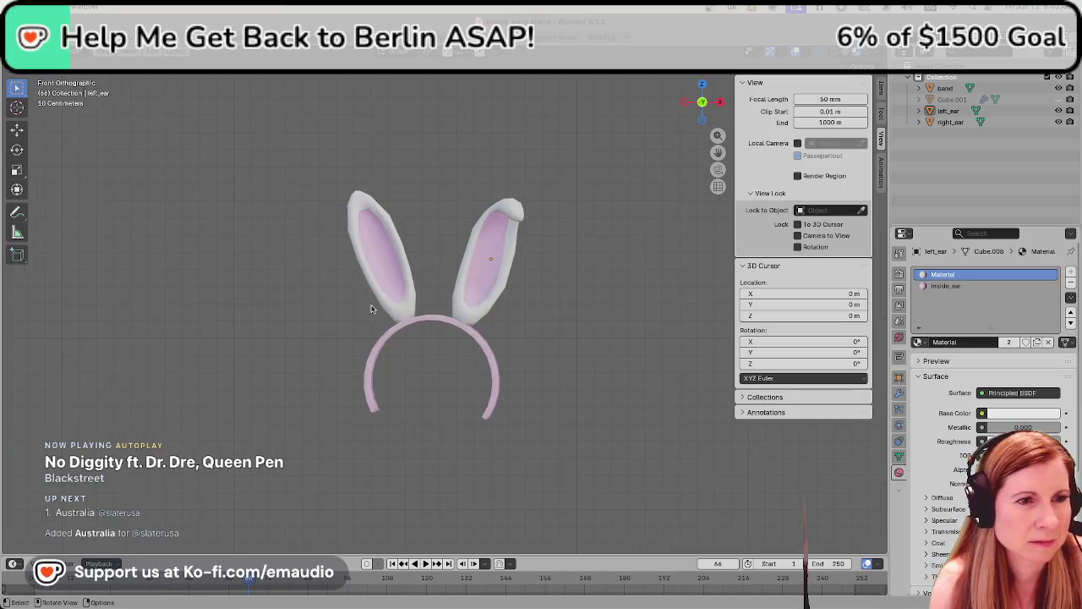
Box-select the band and both ears, then cancel a sideways move
drag(285, 186, 584, 469)
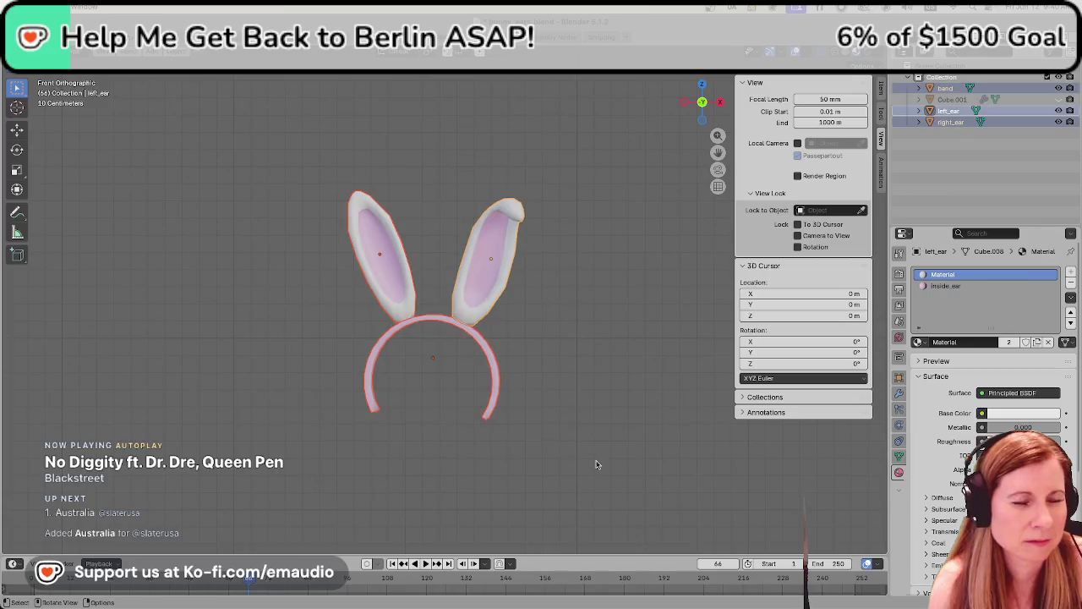
scroll(578, 467, down, 6)
scroll(568, 470, up, 3)
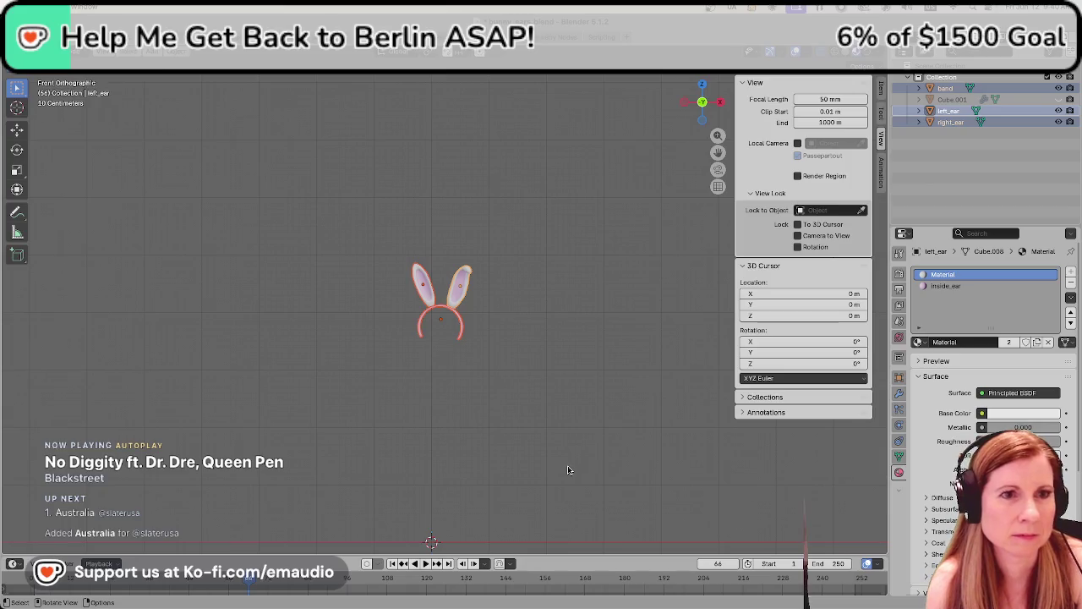
key(g)
key(x)
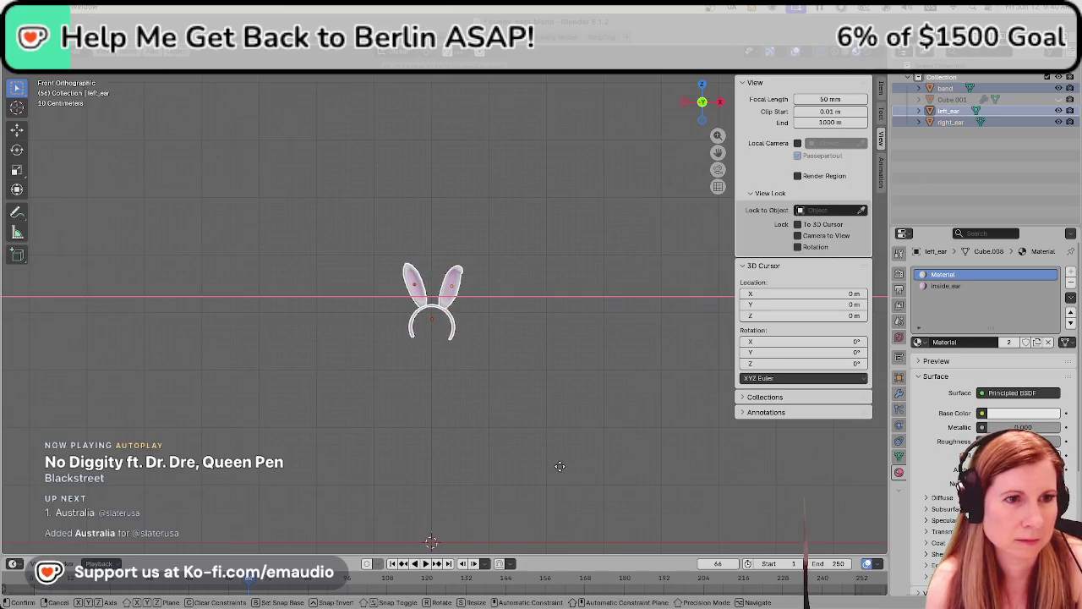
right_click(559, 466)
click(449, 433)
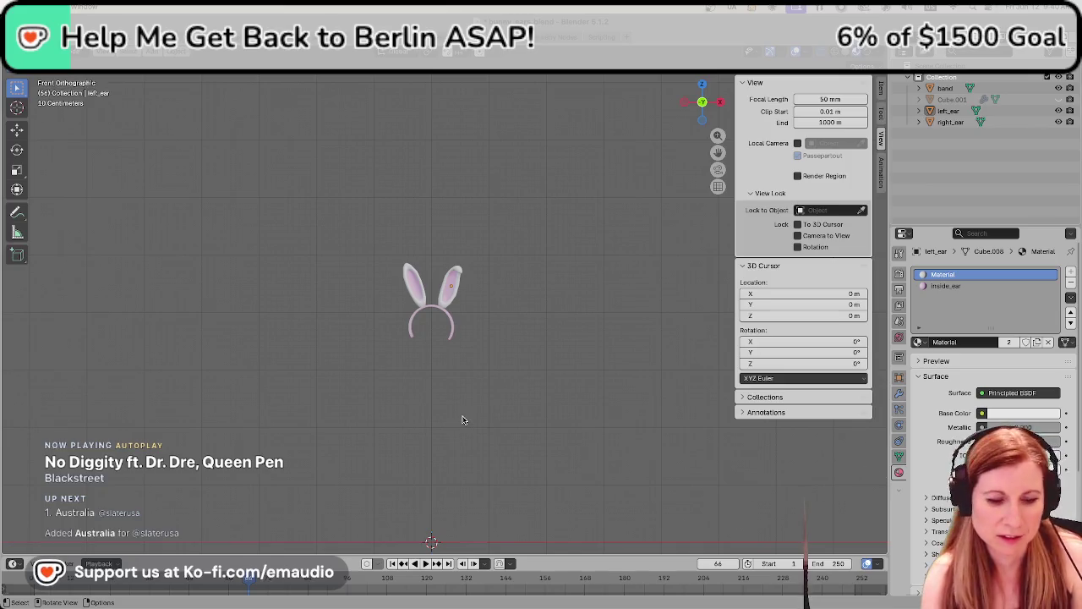
Lower the whole headband along Z so its ends rest on the ground line
drag(343, 246, 515, 408)
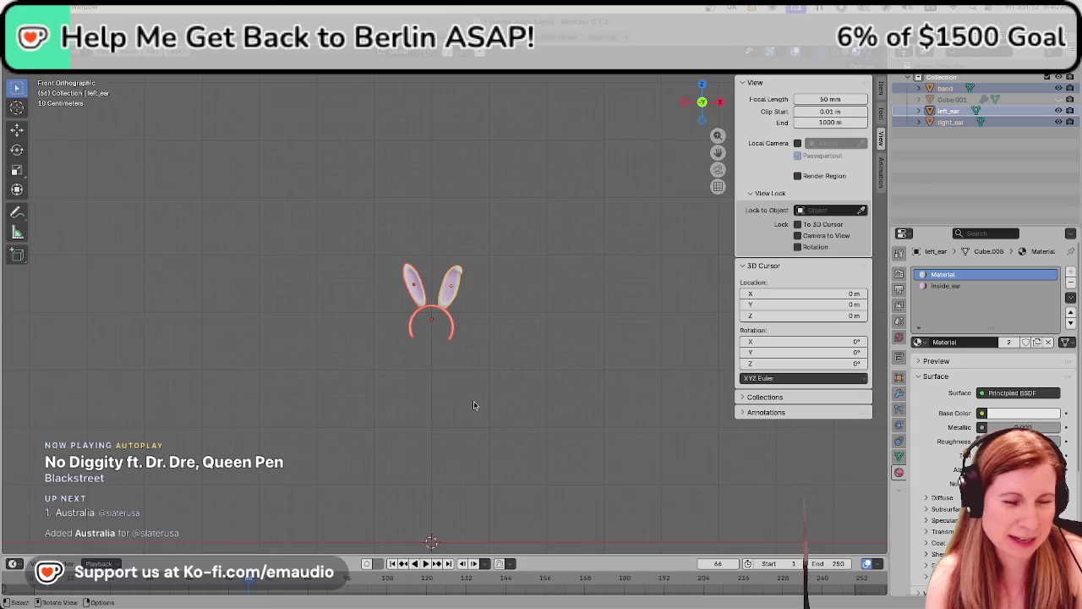
key(g)
key(z)
click(483, 464)
scroll(483, 456, down, 3)
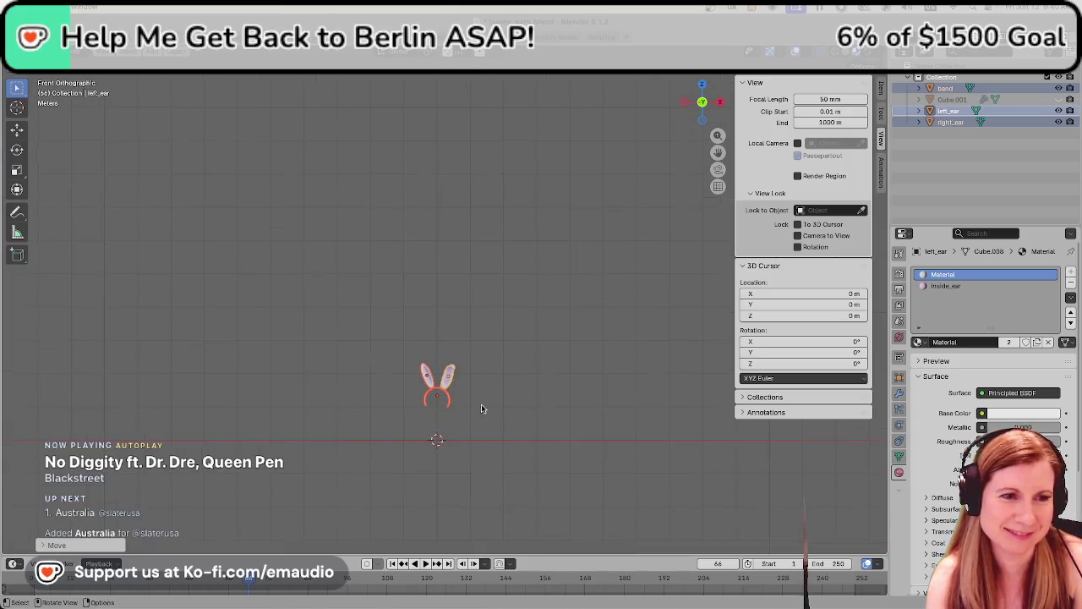
key(g)
key(z)
click(488, 425)
Reframe the headband, deselect everything, and save bunny_ears.blend
scroll(483, 435, up, 4)
shift+middle_drag(483, 435, 520, 259)
scroll(520, 259, down, 2)
scroll(512, 353, down, 2)
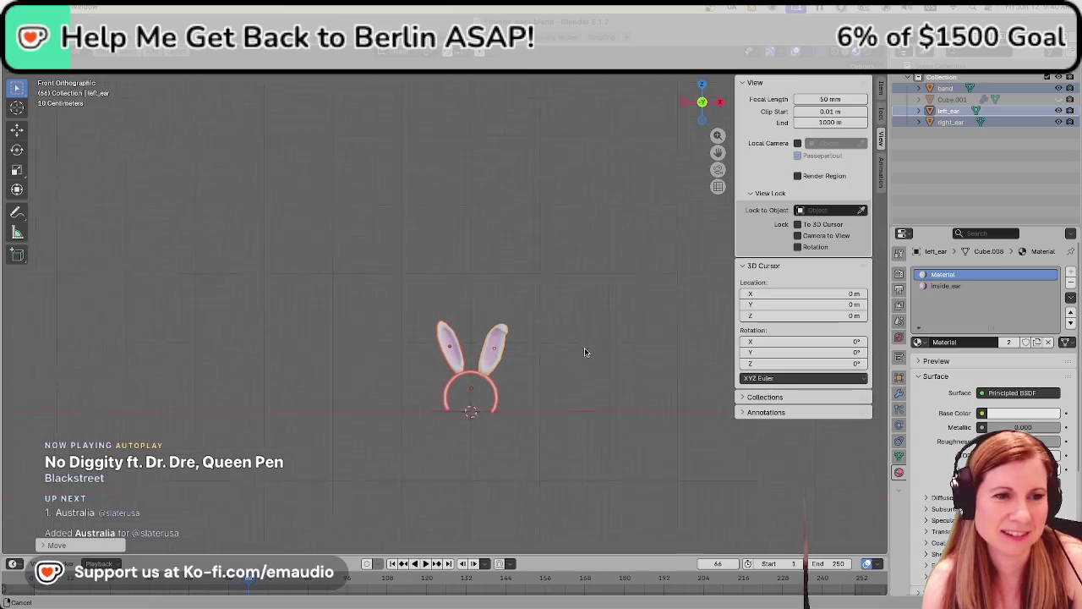
scroll(571, 420, up, 1)
scroll(571, 419, up, 2)
scroll(588, 398, up, 2)
click(605, 379)
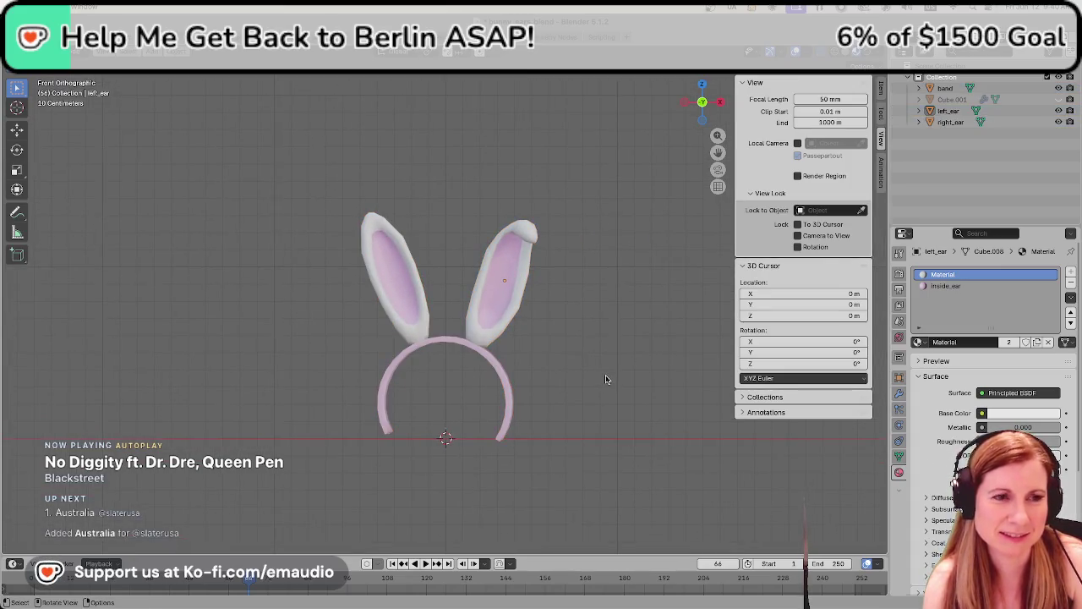
key(ctrl+s)
Rescale the band and both ears together uniformly
drag(302, 219, 548, 465)
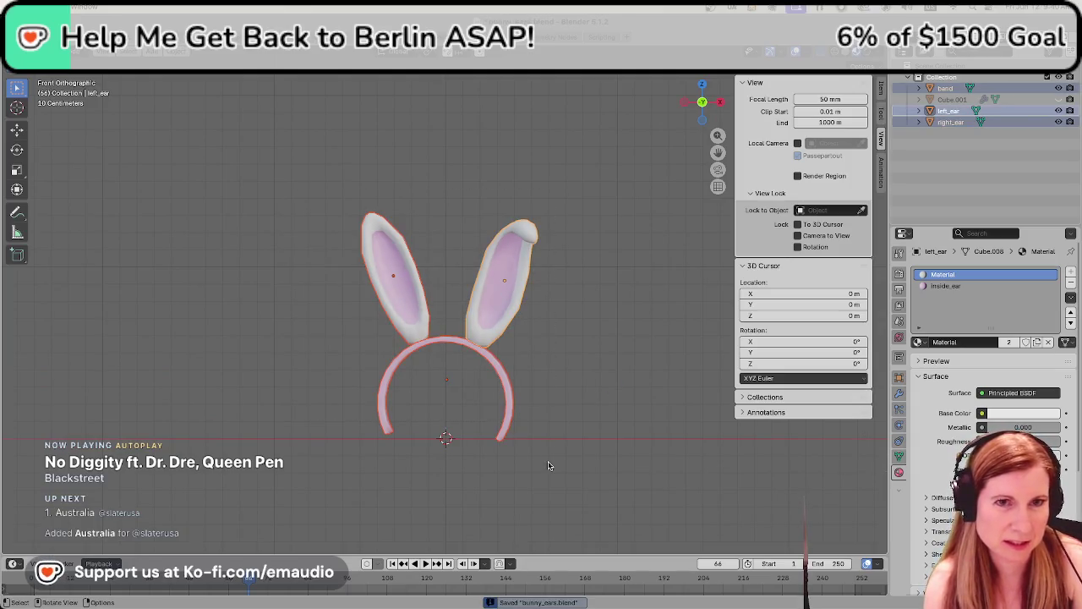
key(s)
key(x)
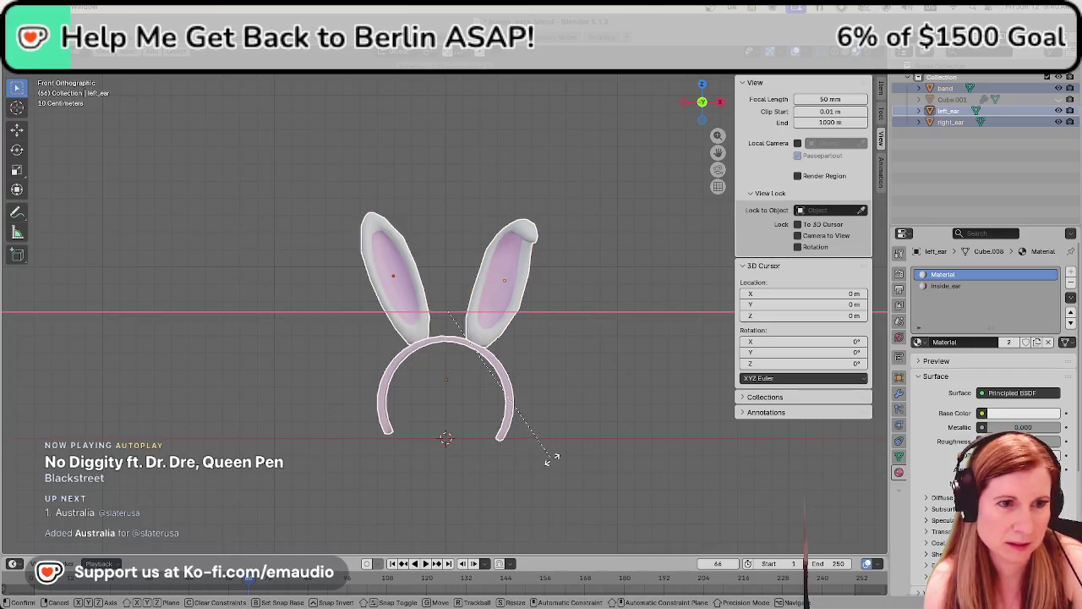
key(x)
key(x)
click(571, 414)
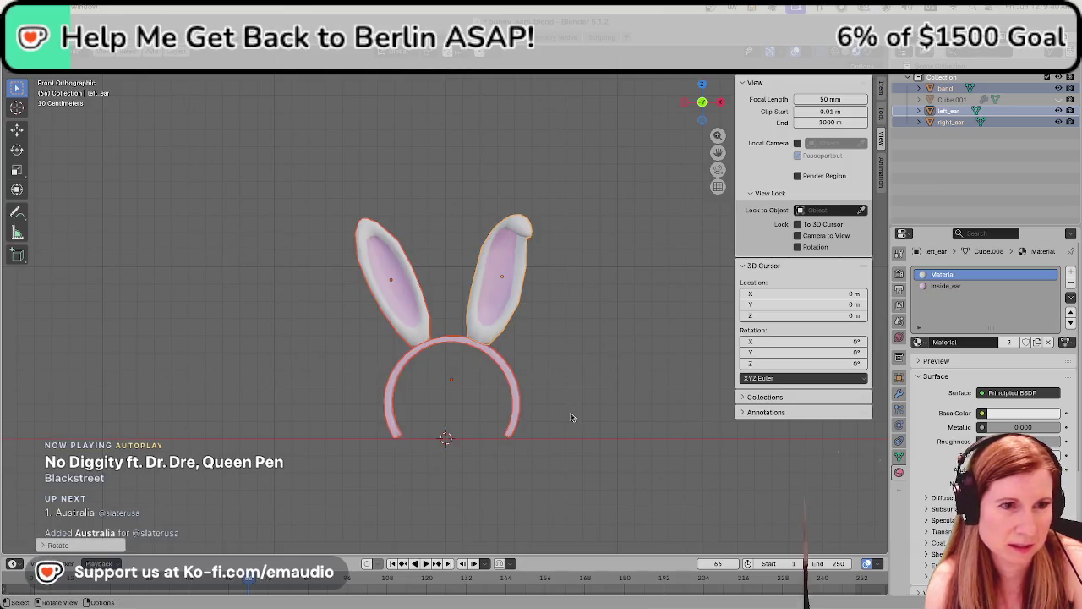
Tilt the right-hand ear to a new angle
click(600, 423)
click(490, 281)
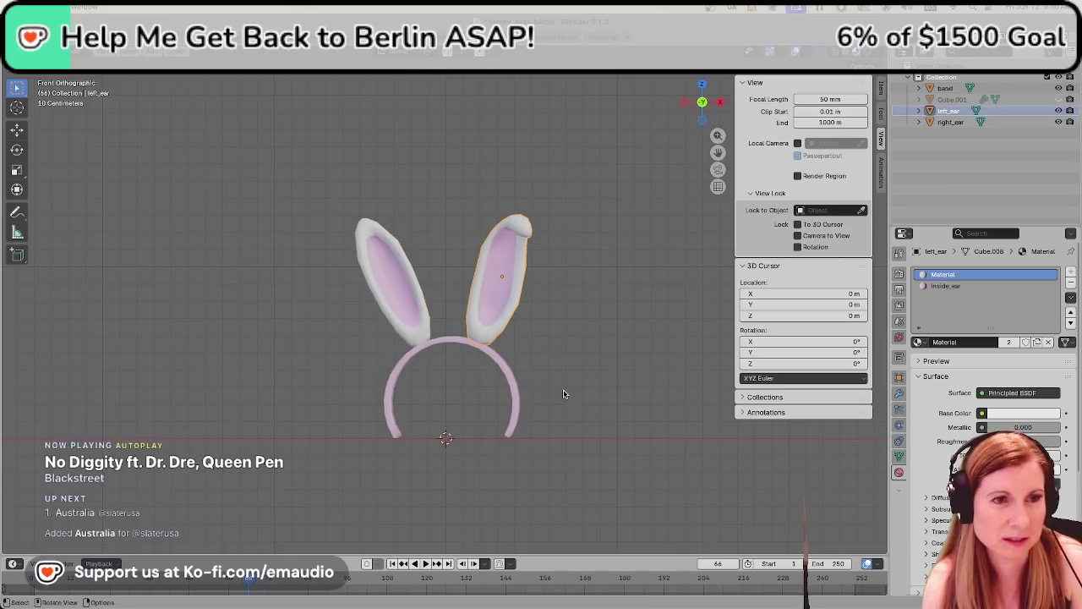
key(s)
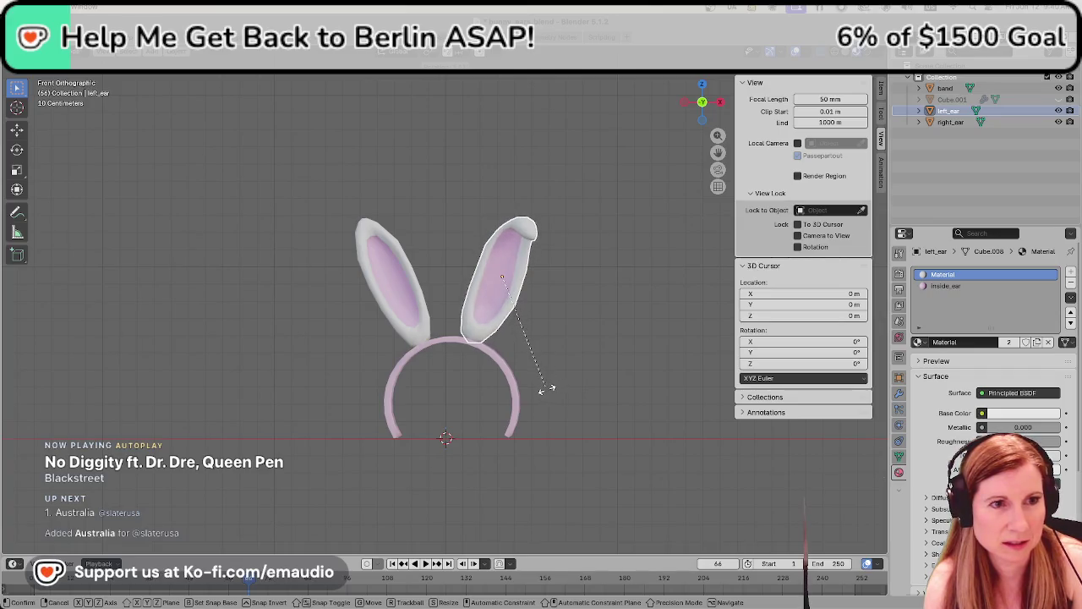
key(r)
click(546, 392)
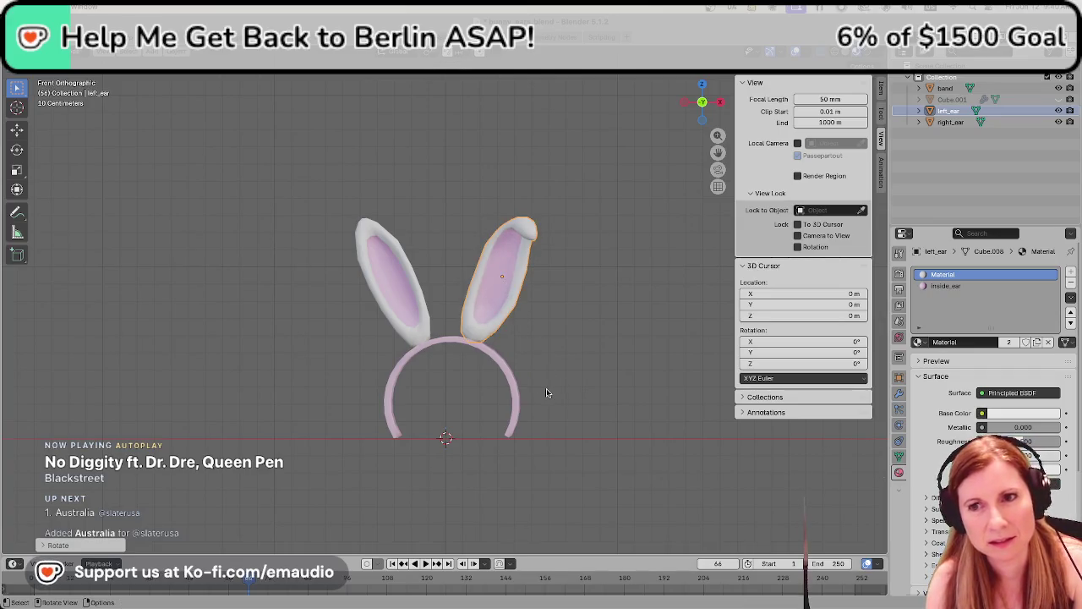
Shift the right-hand ear further out along X and up along Z
key(g)
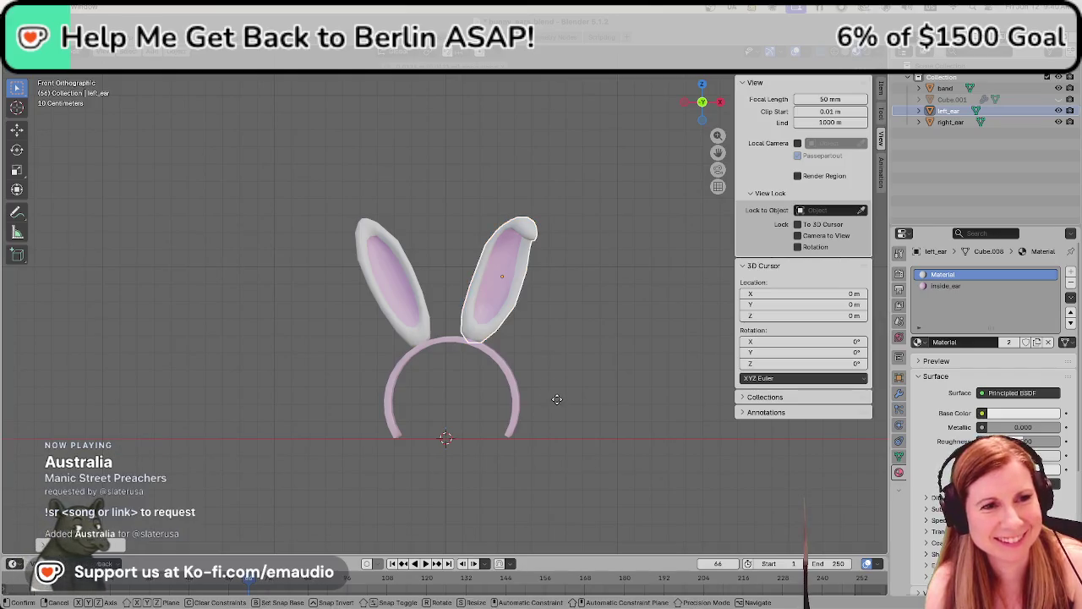
key(x)
click(509, 364)
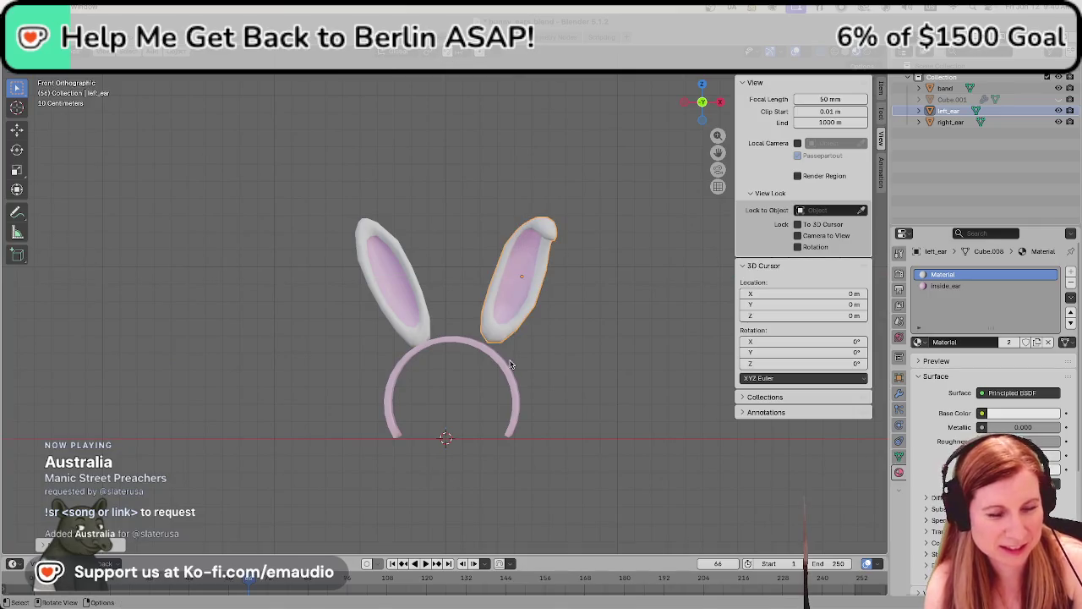
key(g)
key(z)
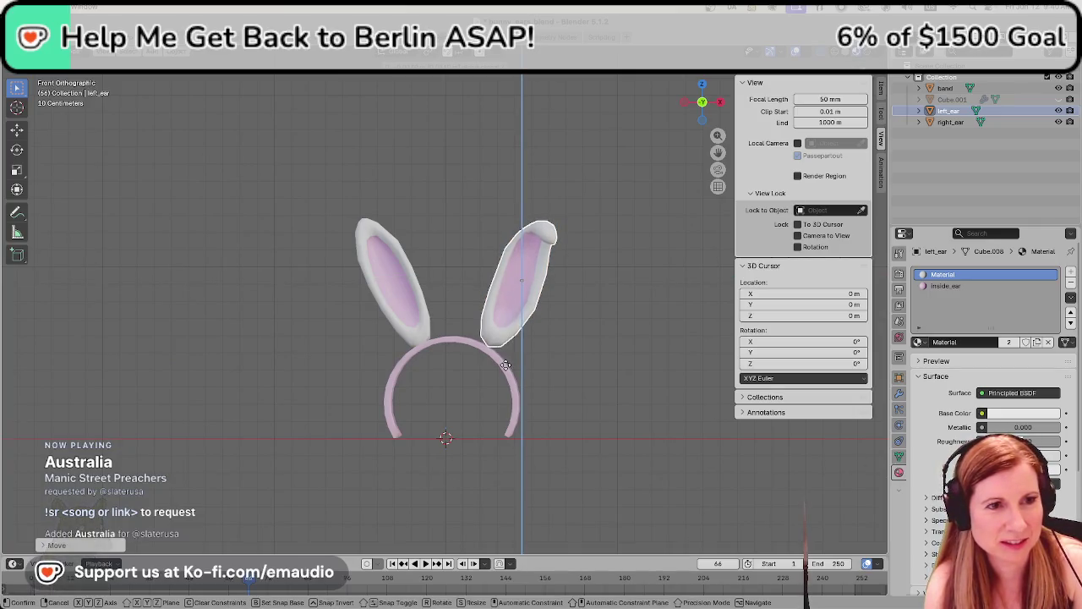
click(508, 362)
Fine-tune the right-hand ear's height along Z
click(496, 322)
key(g)
key(z)
click(504, 332)
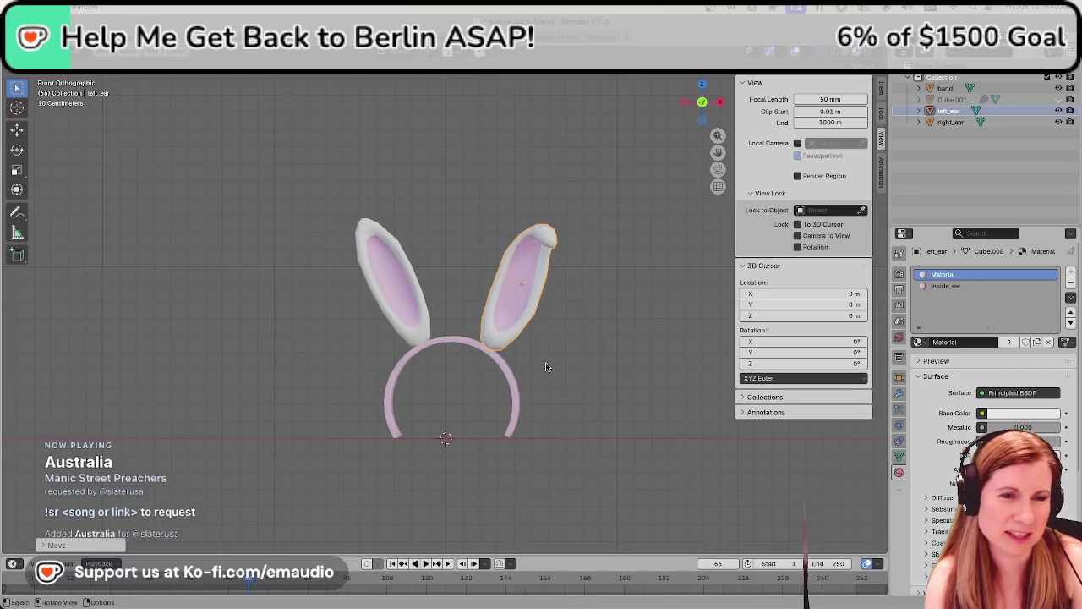
click(545, 366)
Orbit to check the headband at an angle, then return to front view
scroll(424, 389, up, 3)
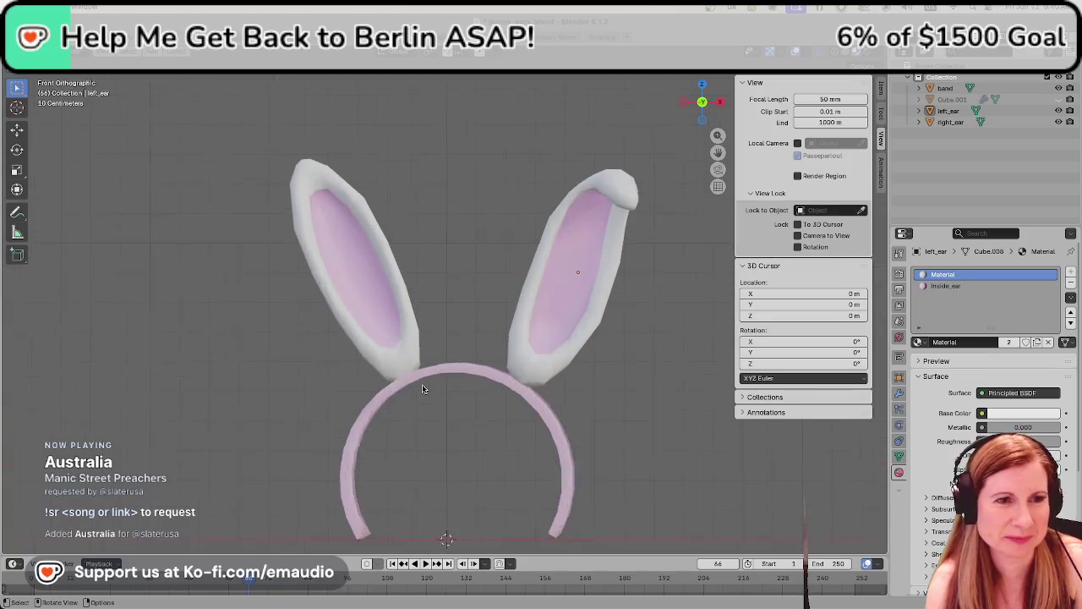
scroll(423, 389, up, 1)
scroll(479, 460, down, 4)
mouse_move(482, 459)
middle_down()
mouse_move(496, 357)
mouse_move(498, 437)
middle_up()
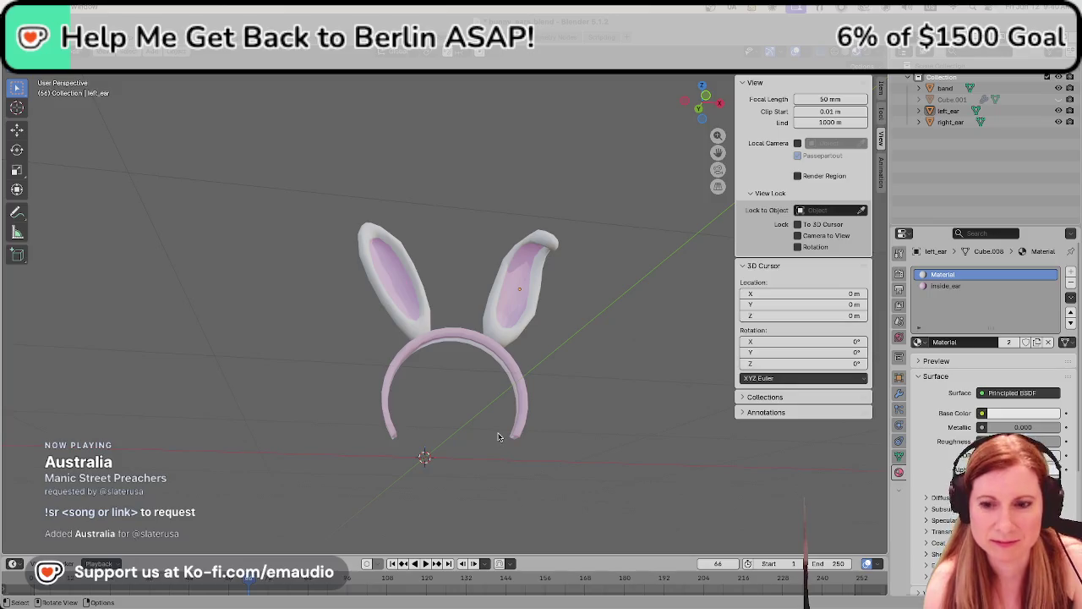
key(KP_1)
Try rotating the right-hand ear again, cancel it, and select the left-hand ear
click(507, 330)
key(r)
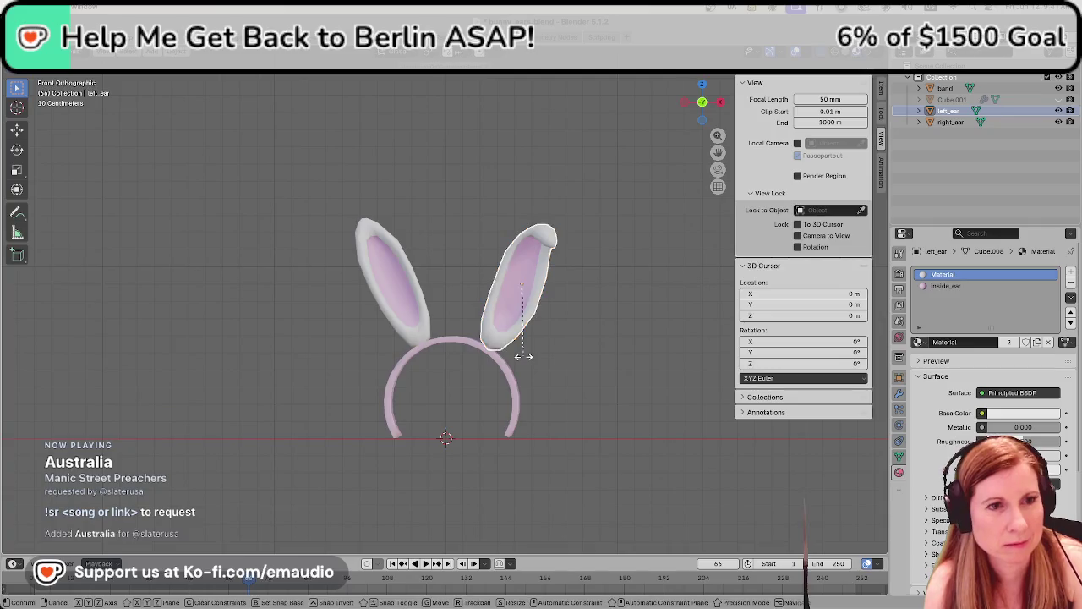
key(Escape)
click(561, 367)
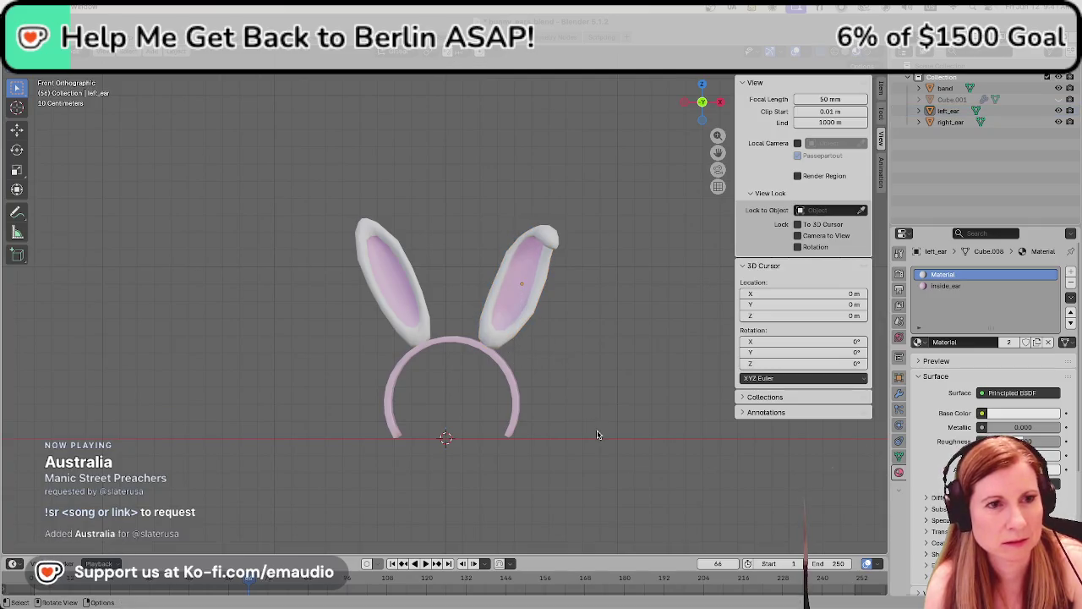
click(414, 326)
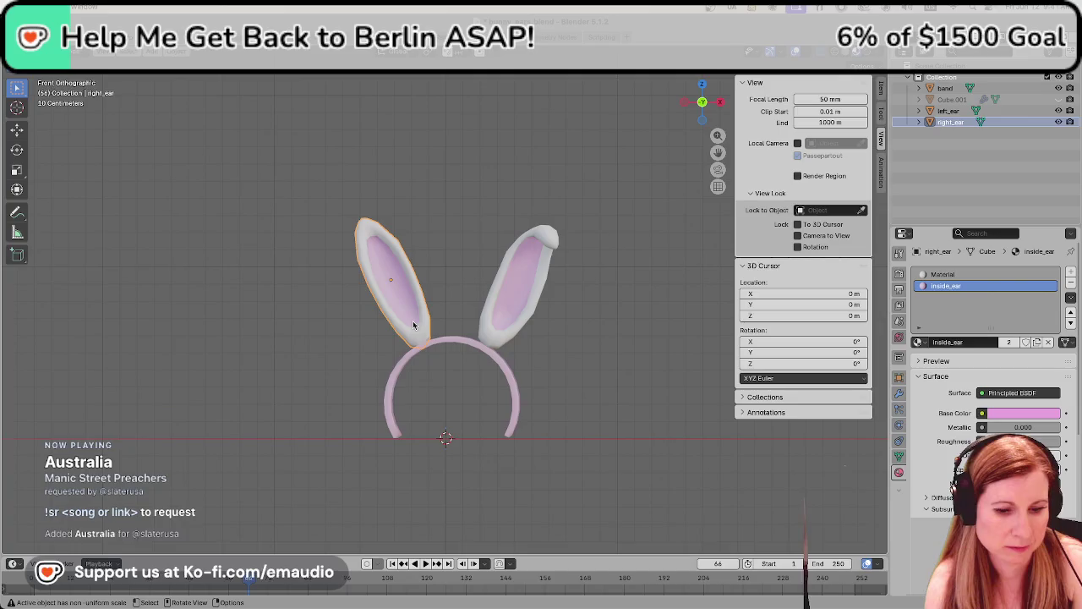
Slide the left-hand ear outward along X, then adjust its height along Z
key(g)
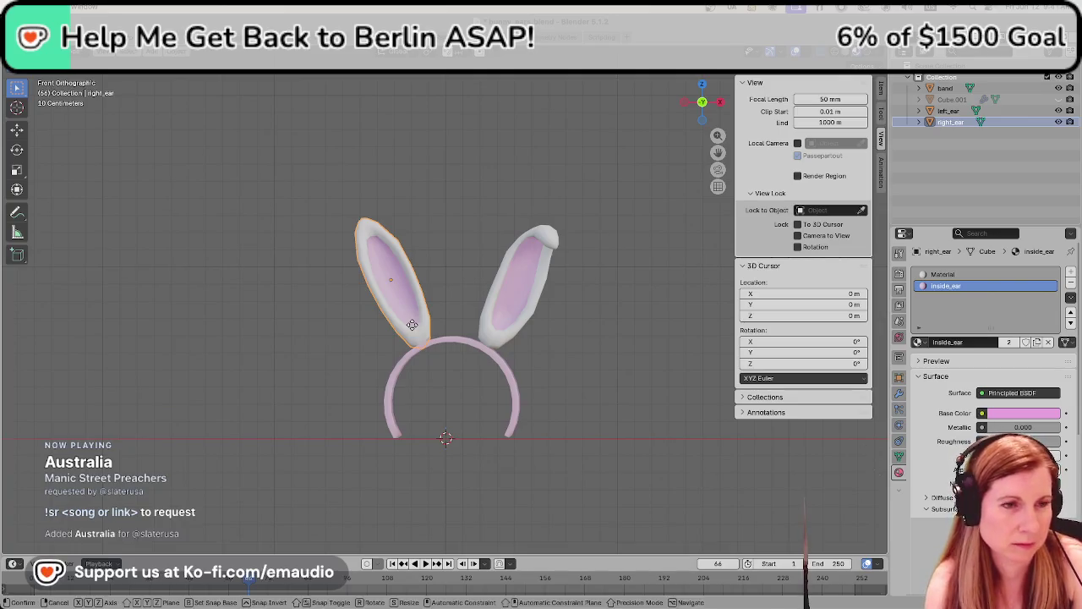
key(x)
click(407, 326)
key(g)
key(z)
click(400, 331)
click(341, 387)
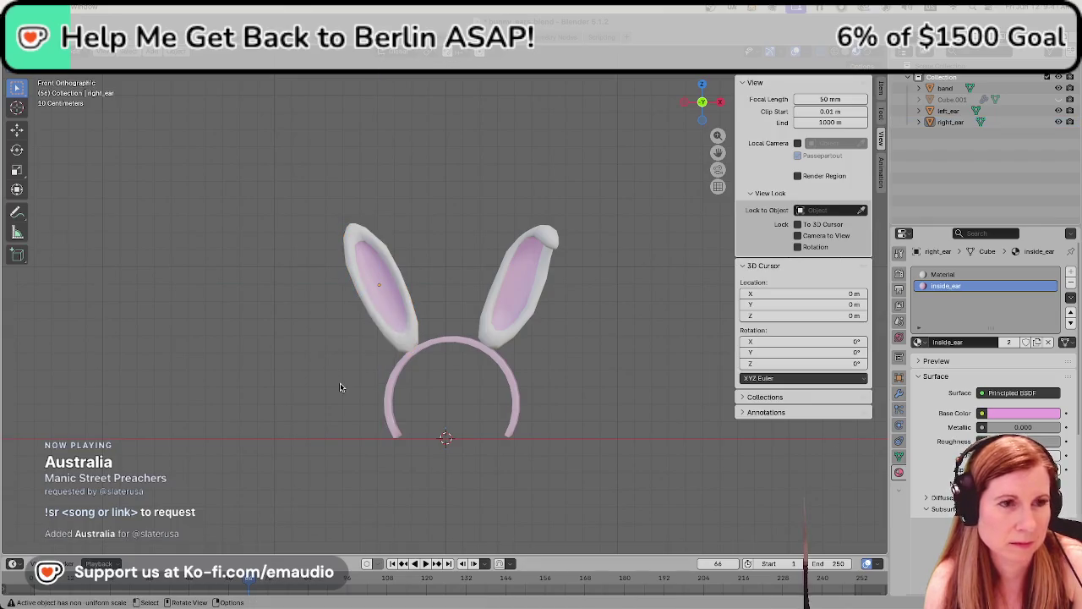
Raise the right-hand ear slightly along Z so both ears match
click(508, 339)
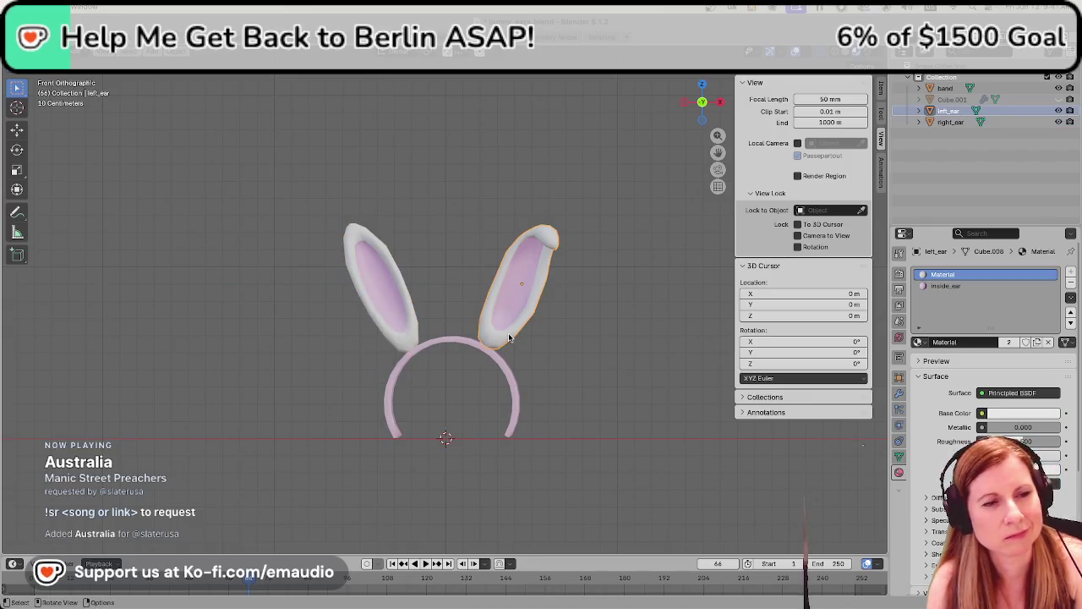
key(g)
key(z)
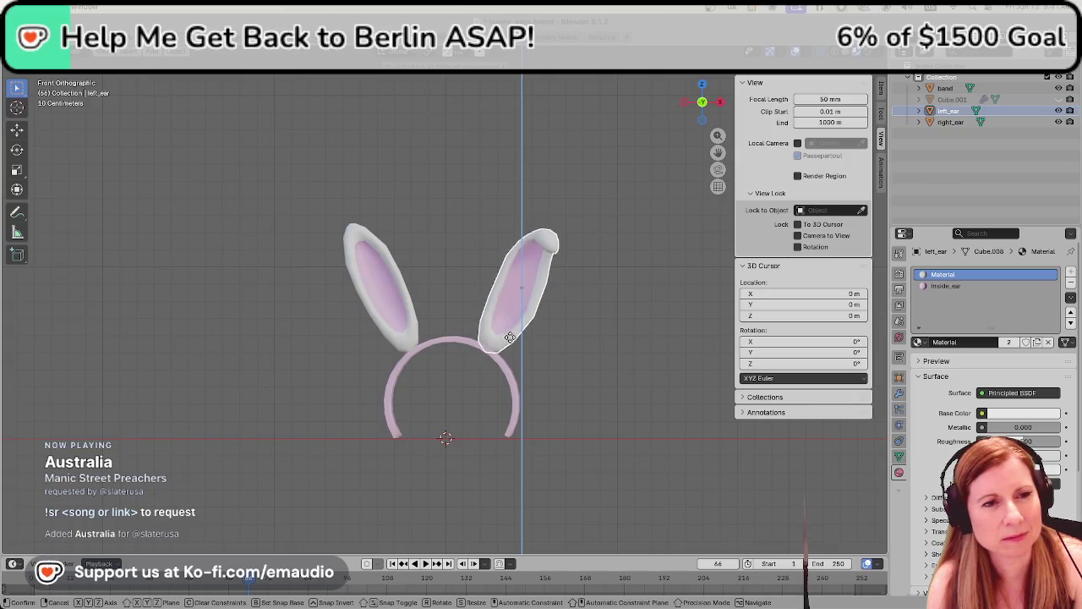
click(510, 334)
click(529, 379)
scroll(529, 382, down, 5)
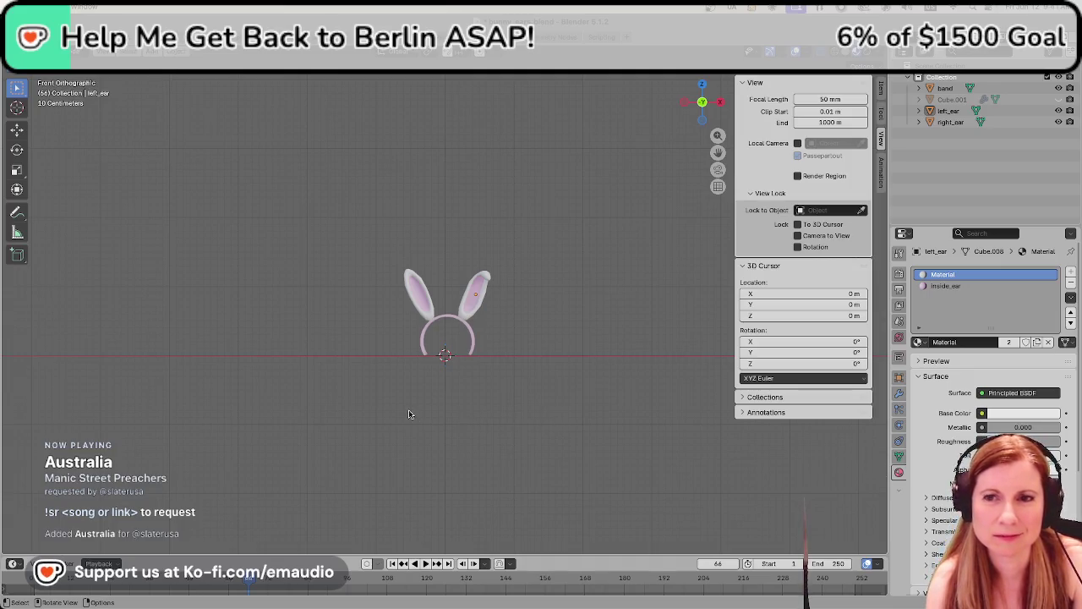
scroll(347, 424, up, 5)
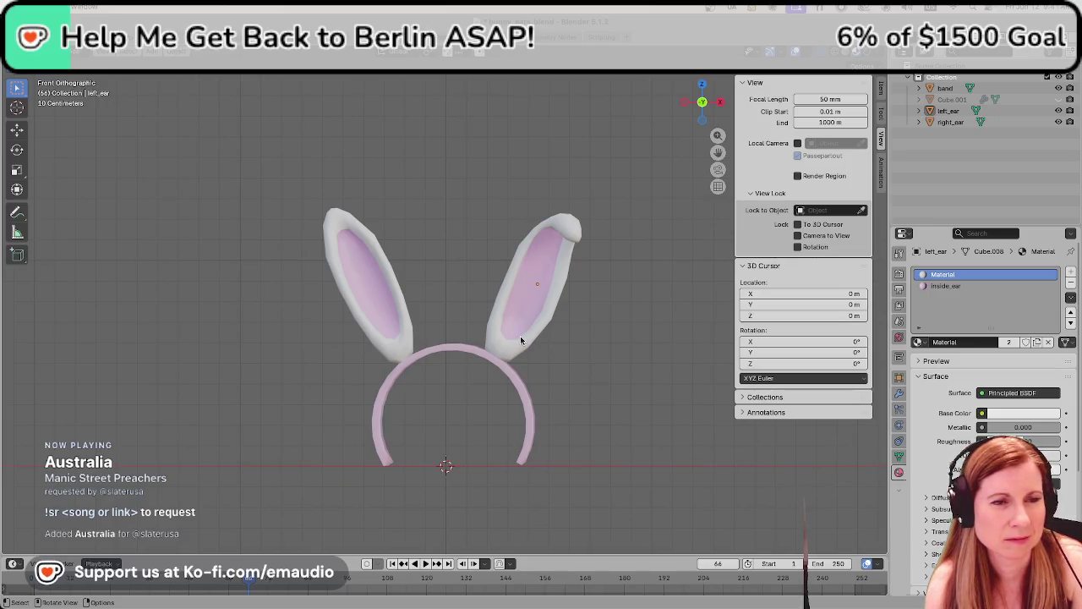
Cancel a trial width resize of the left ear and save bunny_ears.blend
click(381, 330)
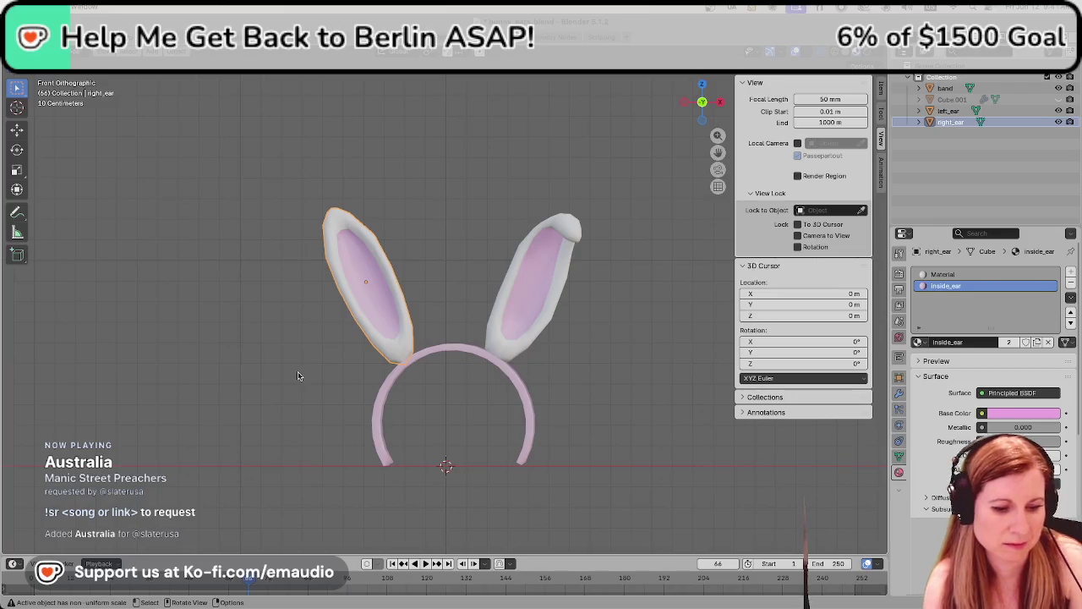
key(s)
key(x)
key(Escape)
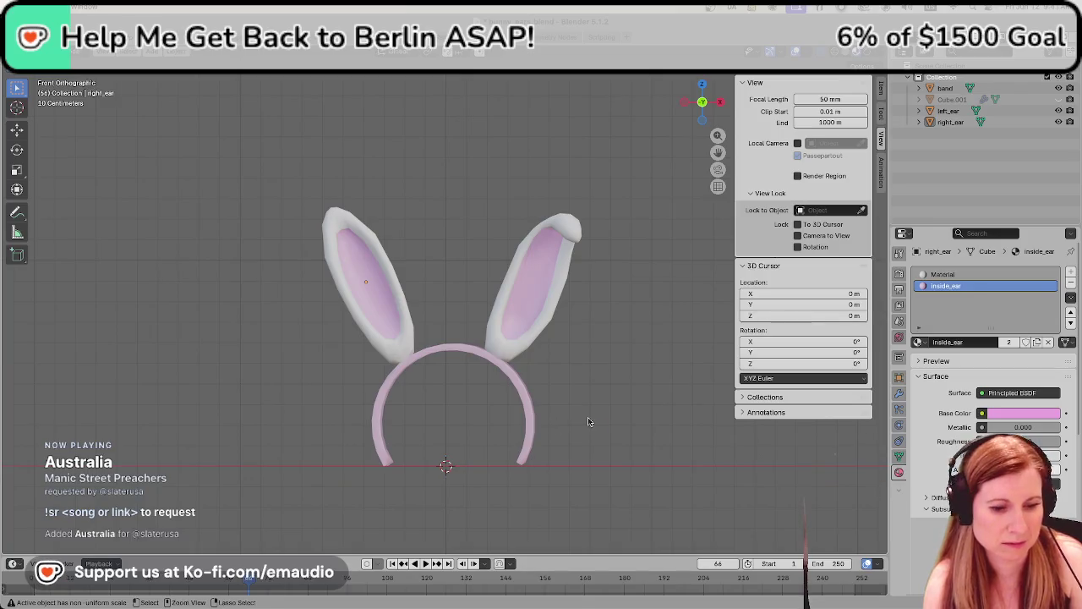
key(ctrl+s)
Inspect the headband from above, return to front view, and save again
mouse_move(609, 433)
middle_down()
mouse_move(628, 392)
mouse_move(620, 449)
middle_up()
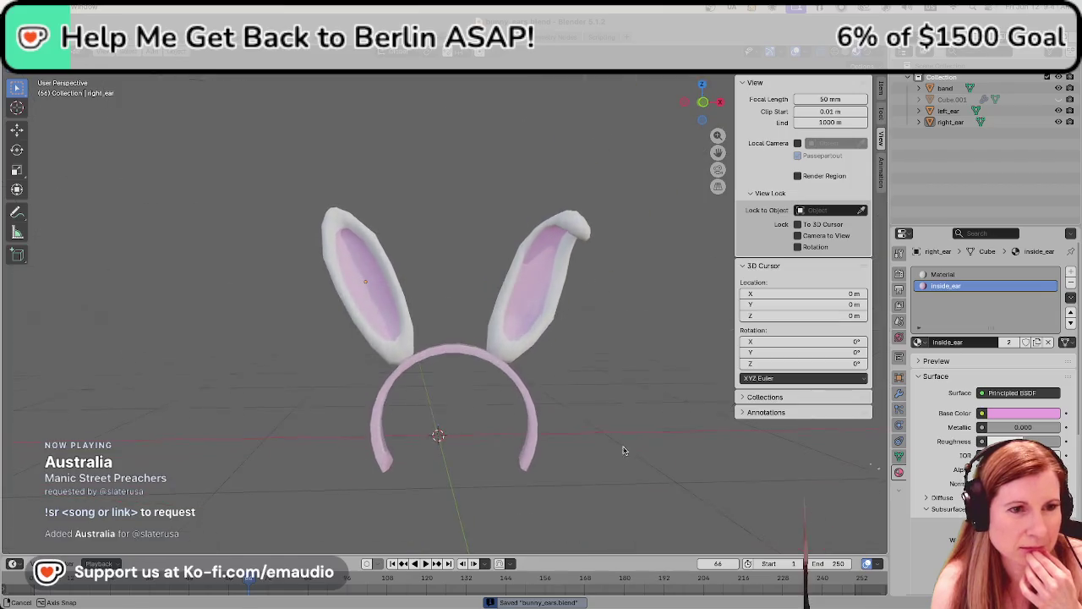
scroll(613, 466, down, 4)
scroll(606, 457, down, 2)
scroll(553, 398, up, 2)
scroll(582, 378, up, 2)
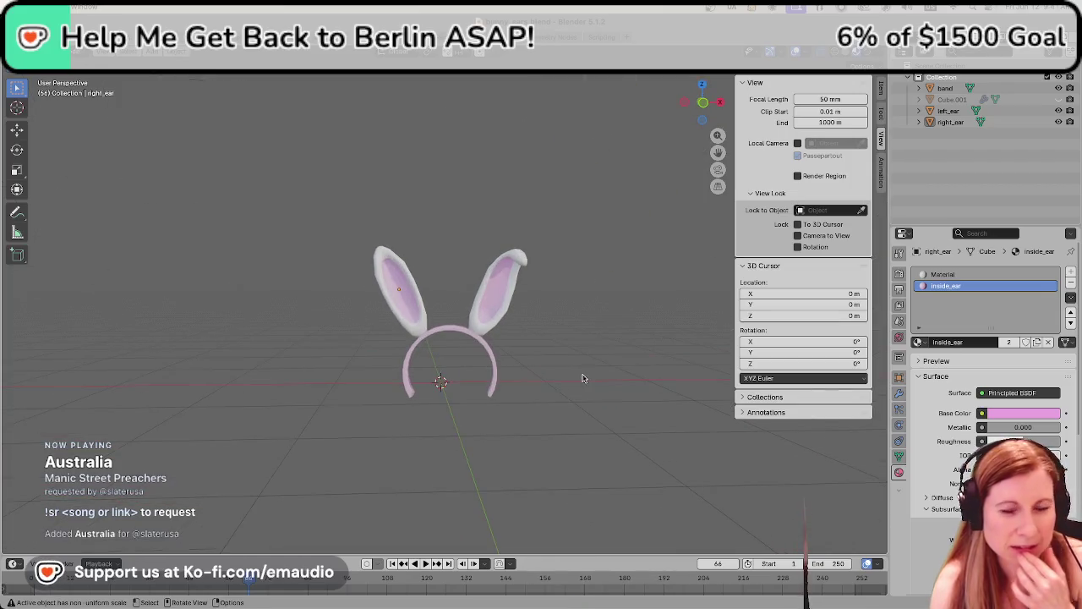
key(KP_1)
scroll(581, 378, up, 2)
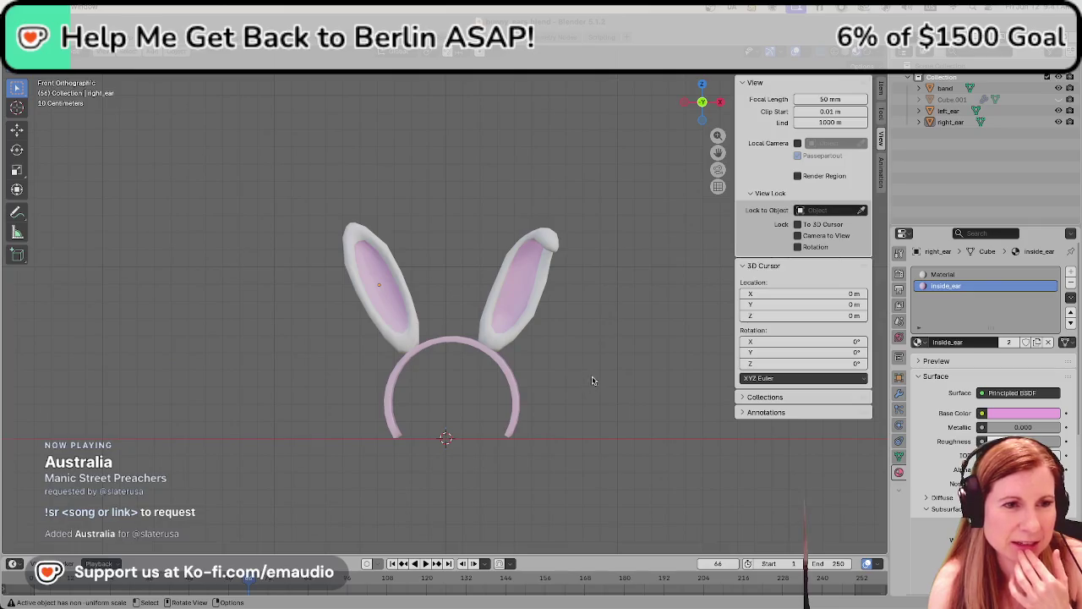
scroll(582, 393, up, 2)
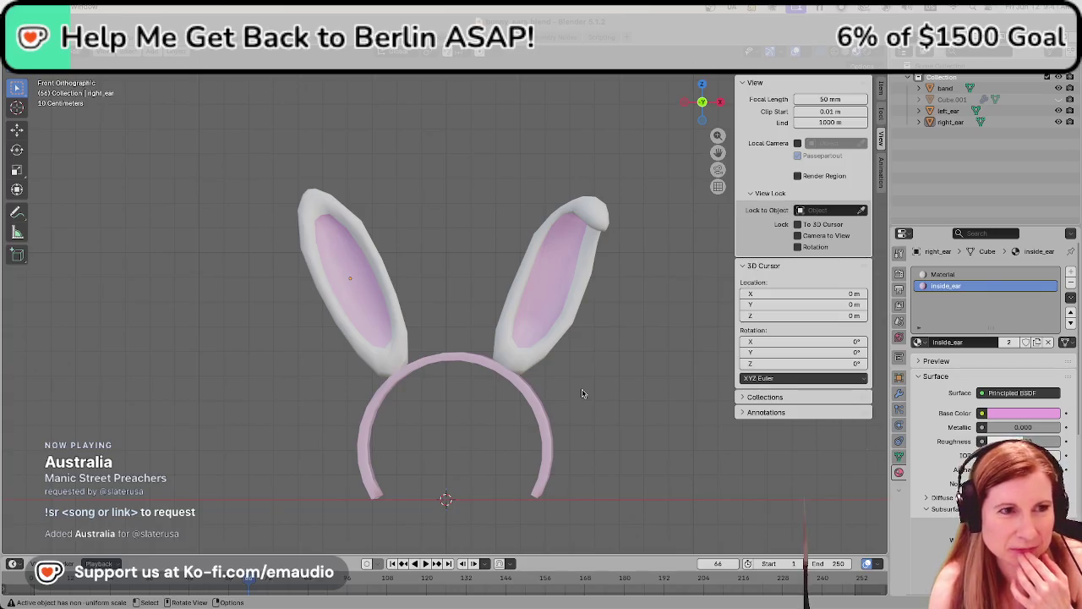
key(ctrl+s)
Box-select the band and both ears together
scroll(575, 396, down, 3)
scroll(567, 398, up, 3)
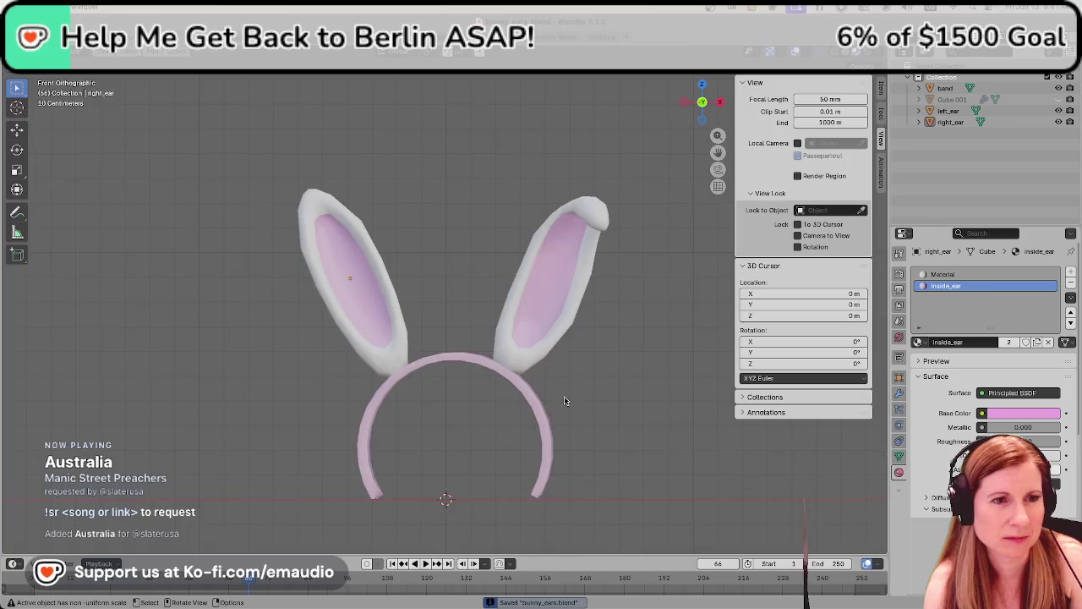
scroll(565, 403, up, 3)
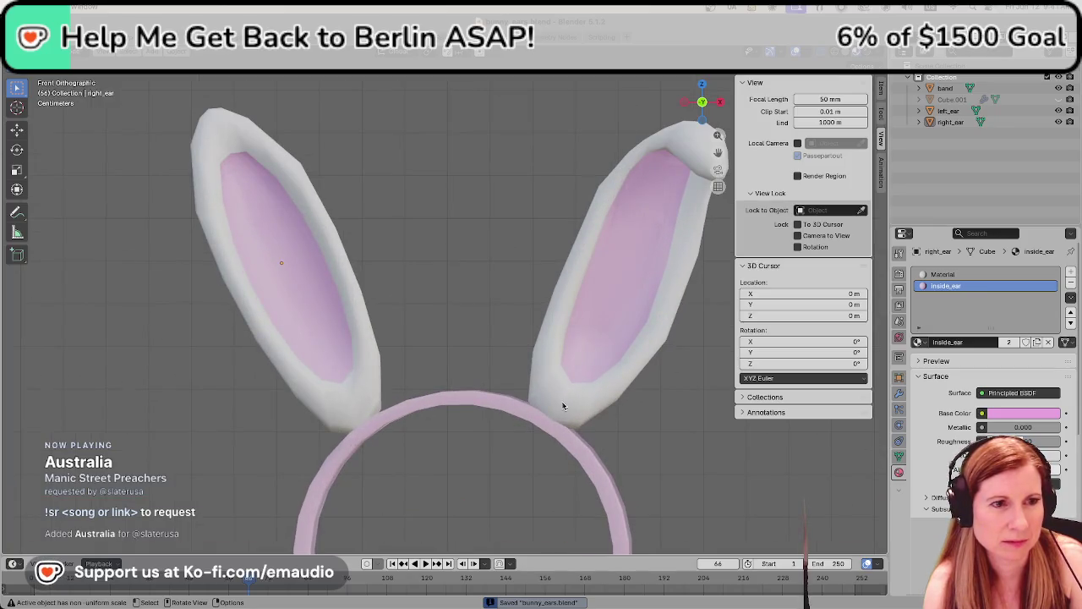
scroll(564, 406, down, 4)
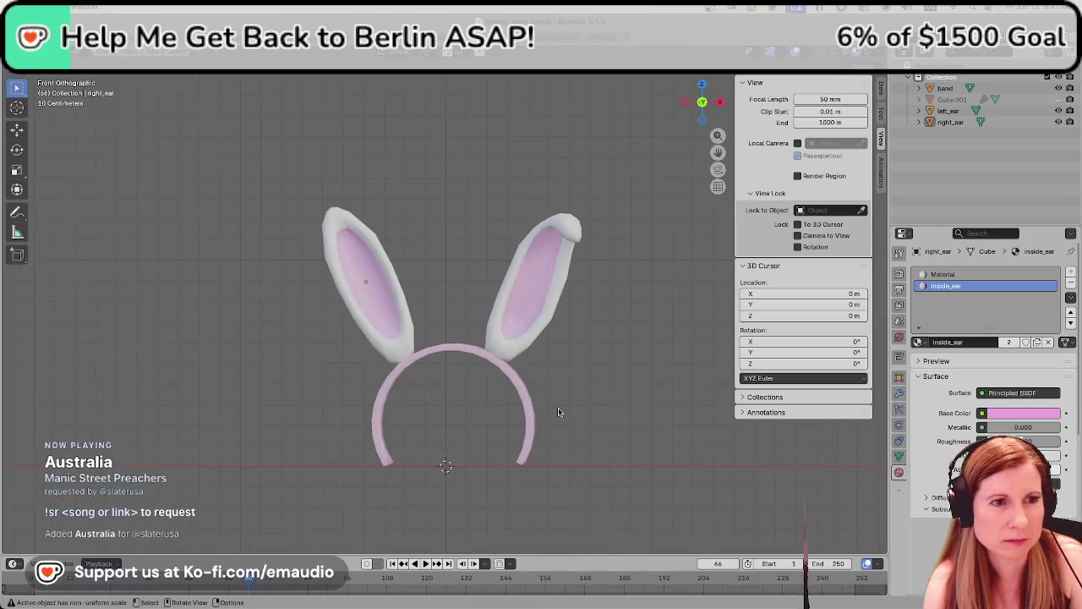
drag(246, 188, 596, 475)
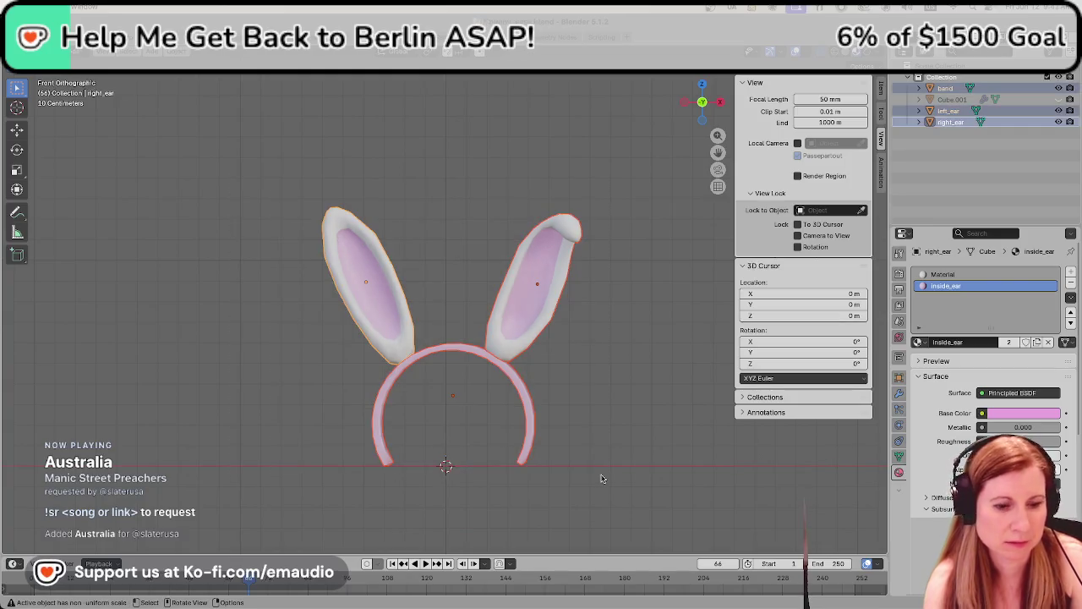
Join band, left_ear and right_ear, rename the result bunny_ears, and save the file
key(ctrl+j)
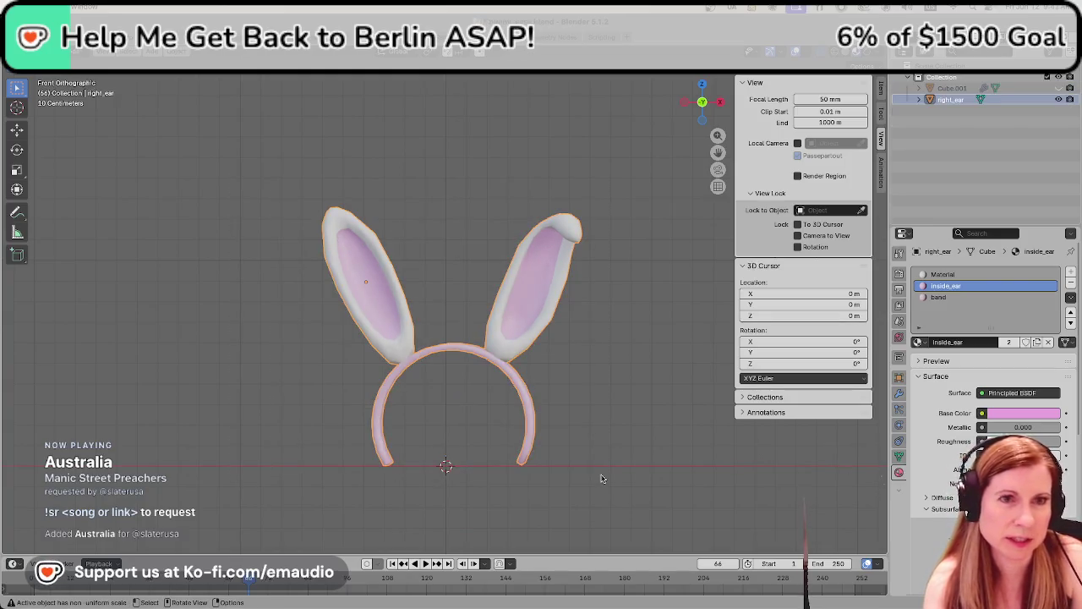
click(980, 99)
double_click(958, 99)
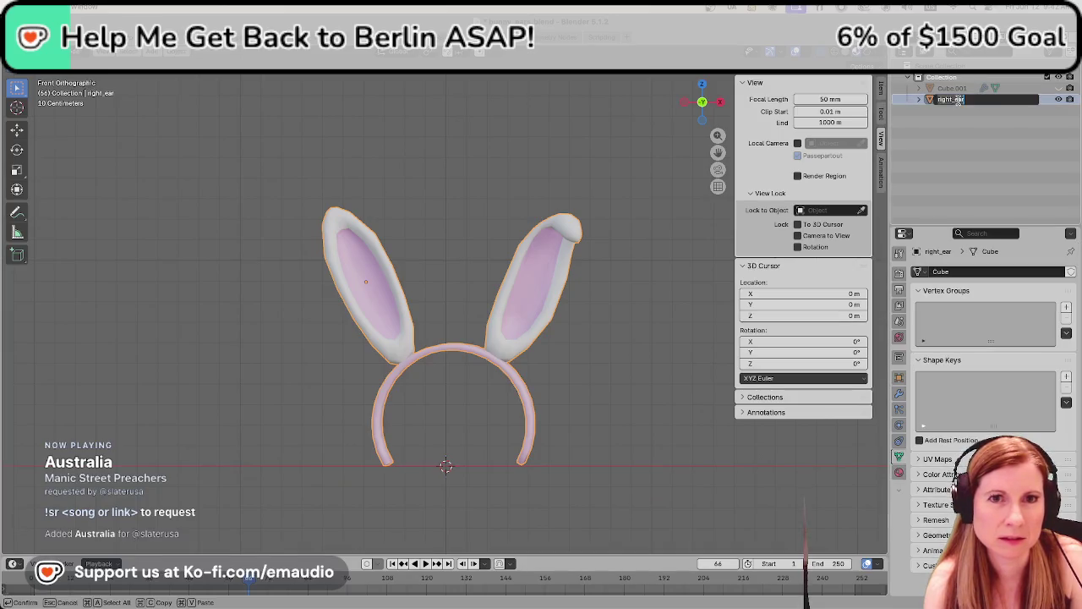
text(bunny_ears)
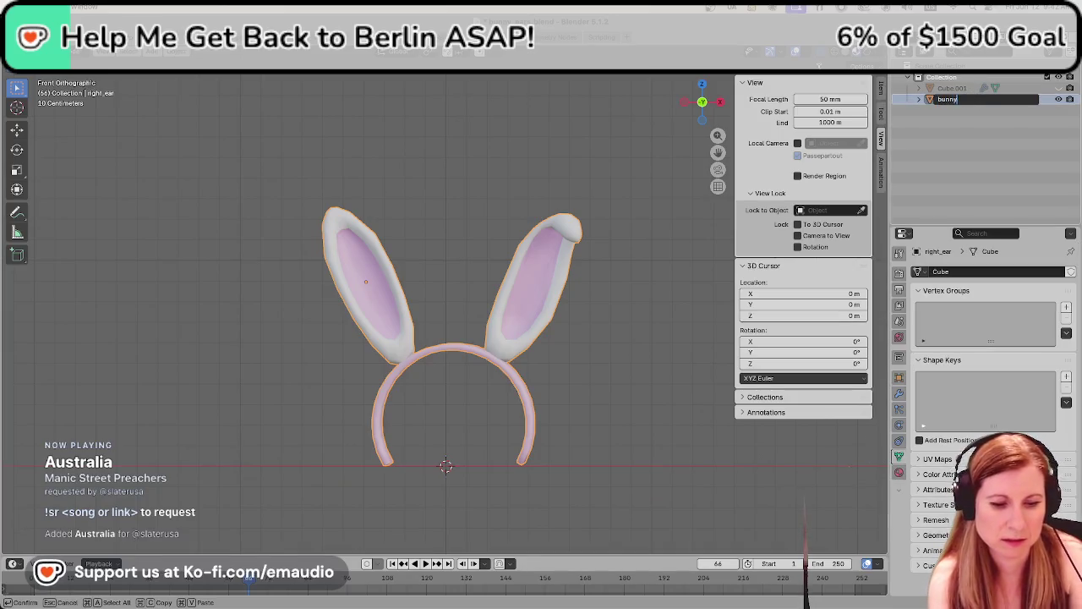
key(Return)
click(491, 232)
key(ctrl+s)
click(524, 251)
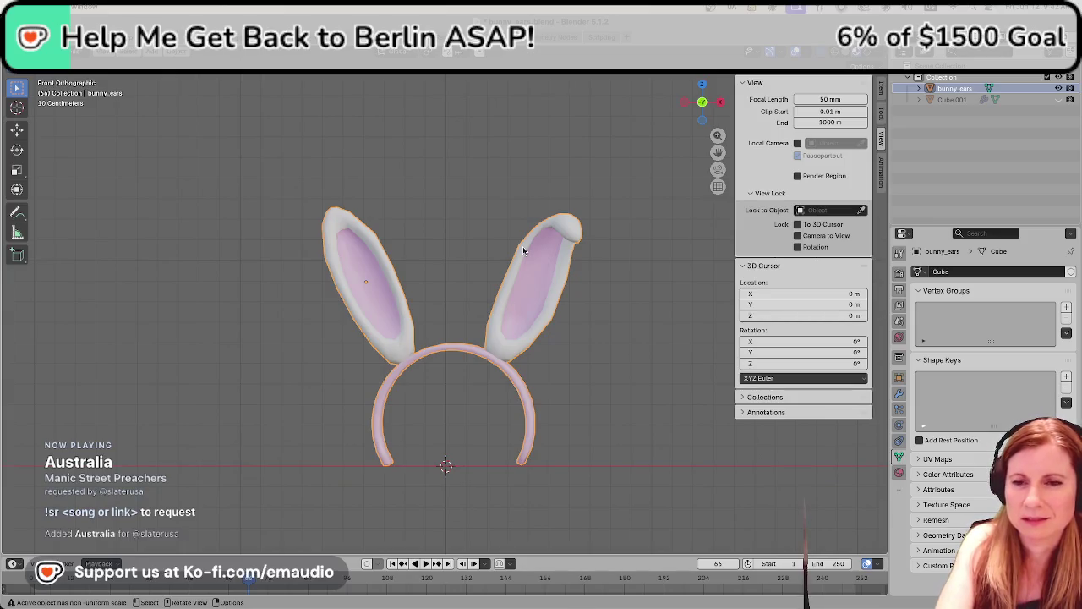
Save, then apply All Transforms to the whole bunny_ears mesh and deselect everything
click(432, 168)
key(ctrl+s)
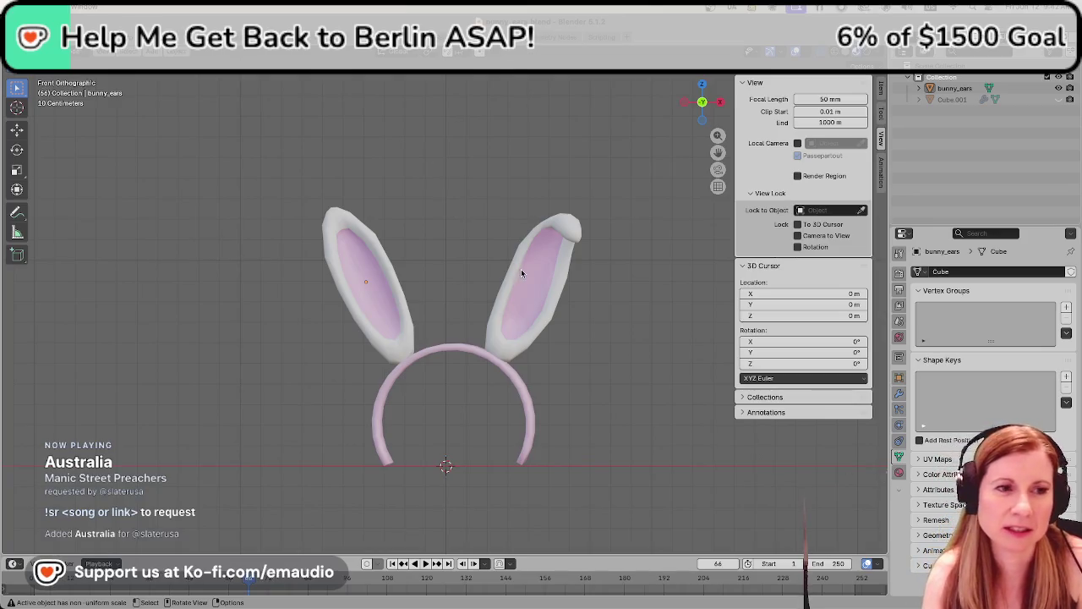
scroll(479, 209, down, 1)
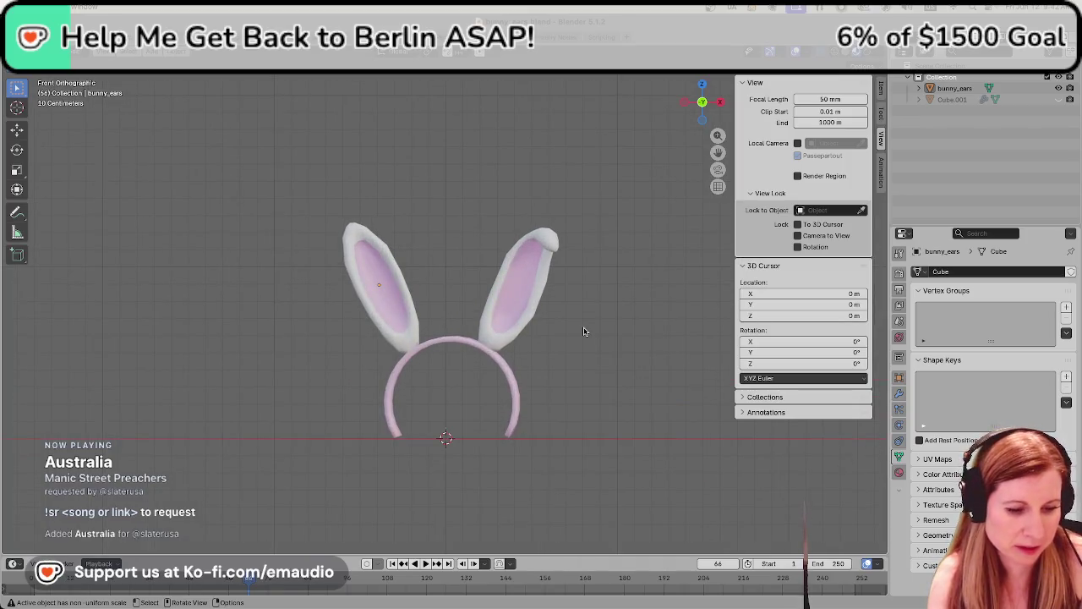
key(a)
key(ctrl+a)
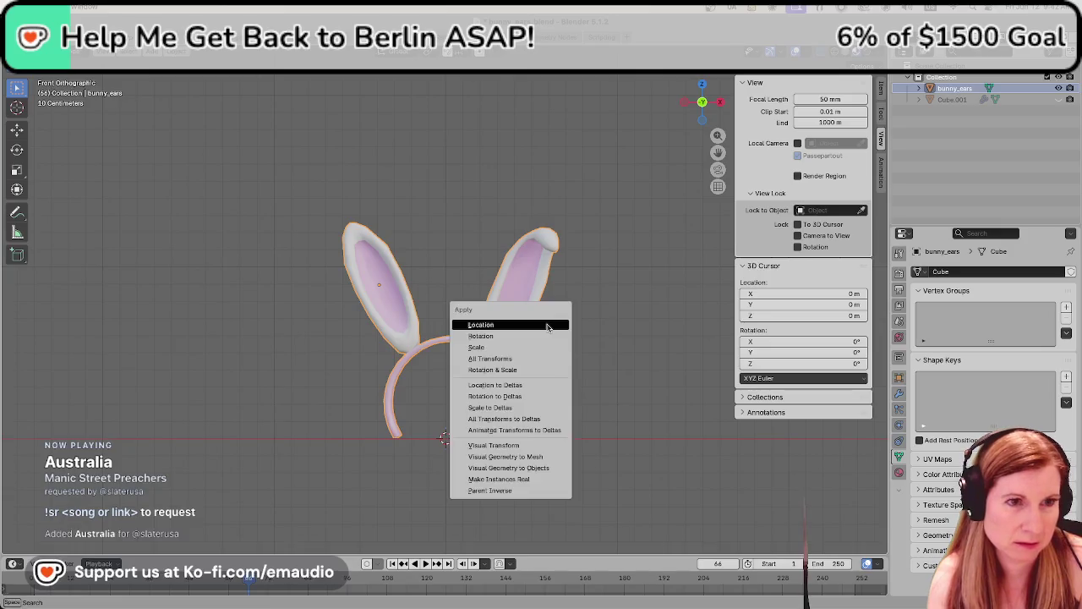
click(546, 358)
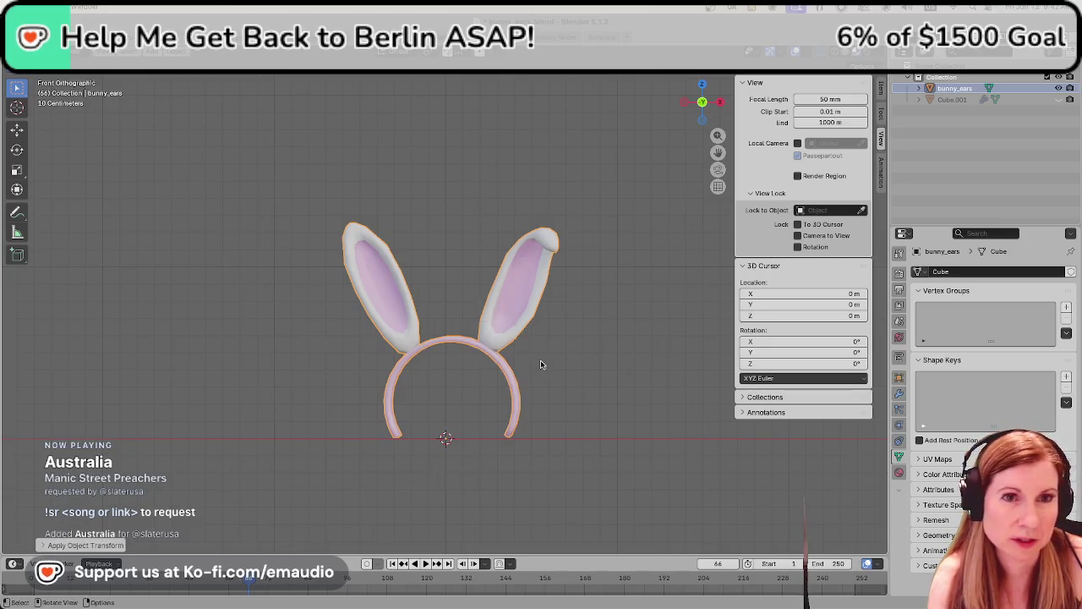
key(alt+a)
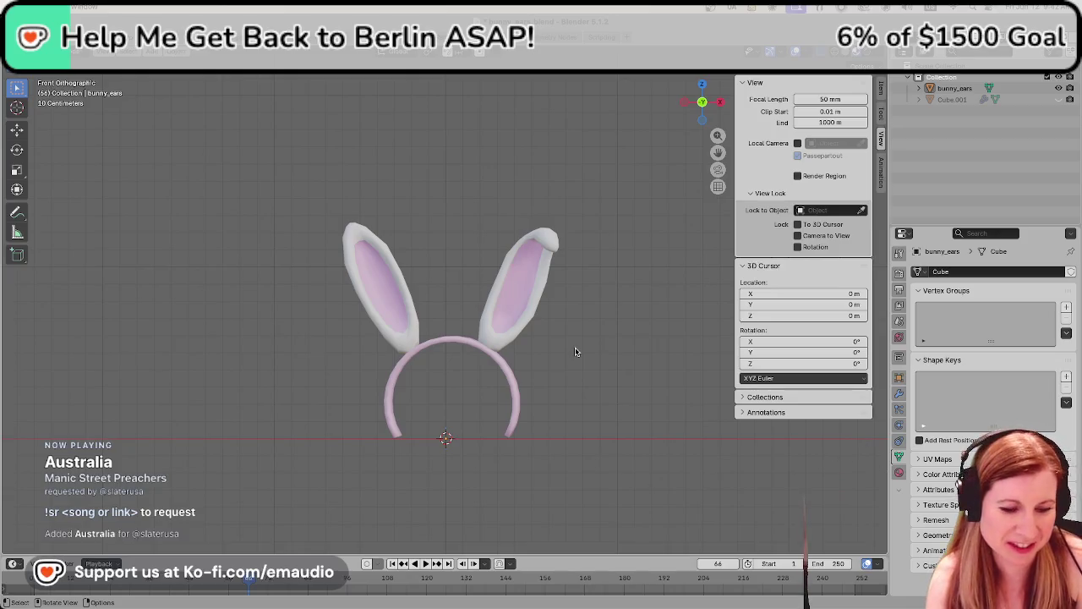
Save the finished bunny_ears.blend headband file
key(ctrl+s)
scroll(590, 341, down, 3)
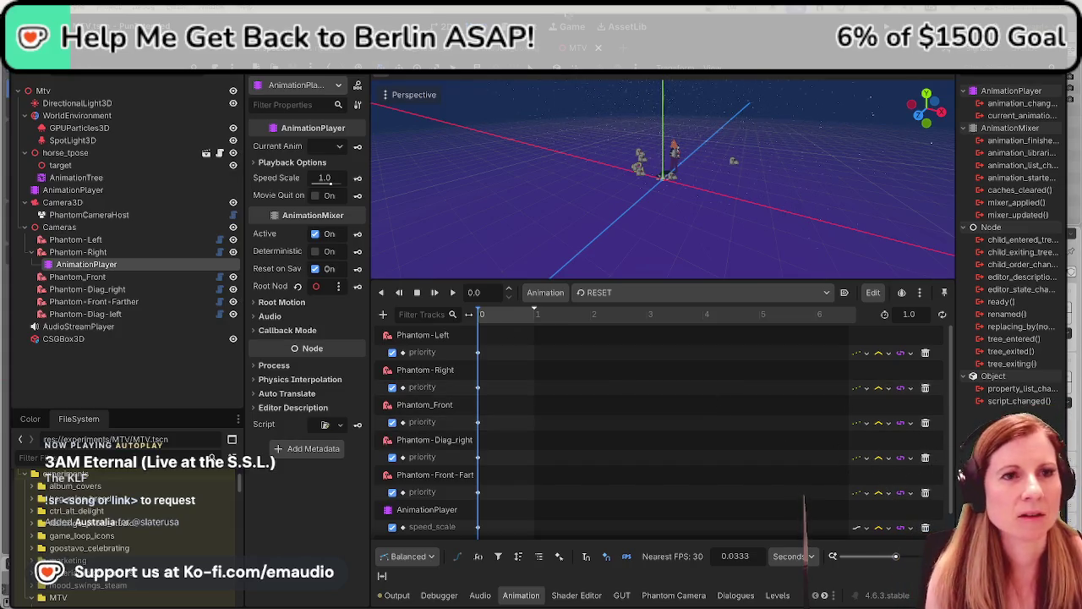
Close the MTV tab to show ShadowBoxing, and enlarge the 3D view by collapsing the Animation panel
click(597, 48)
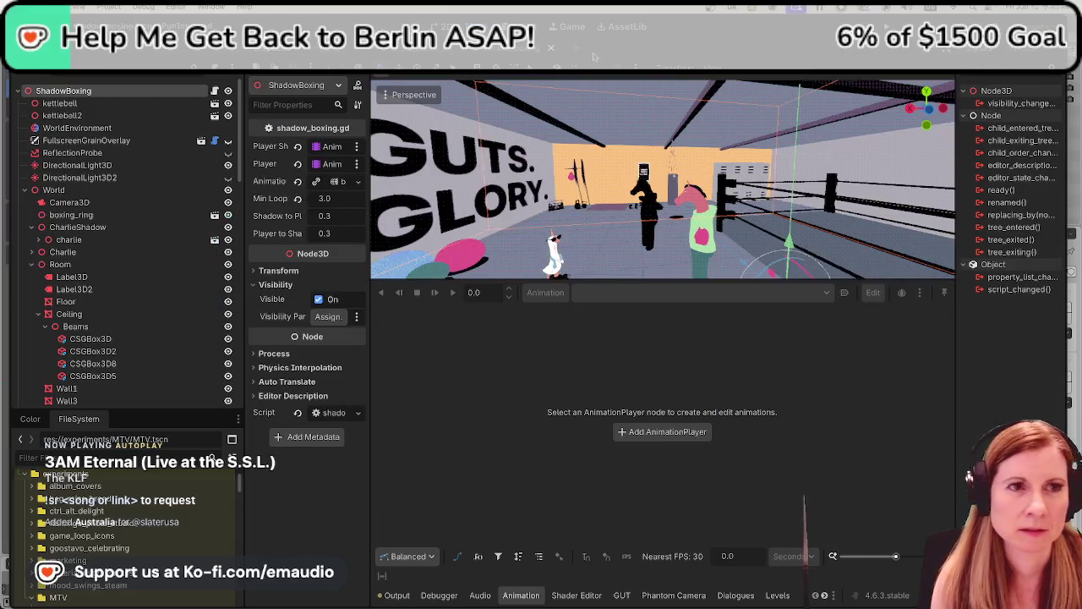
drag(593, 283, 596, 440)
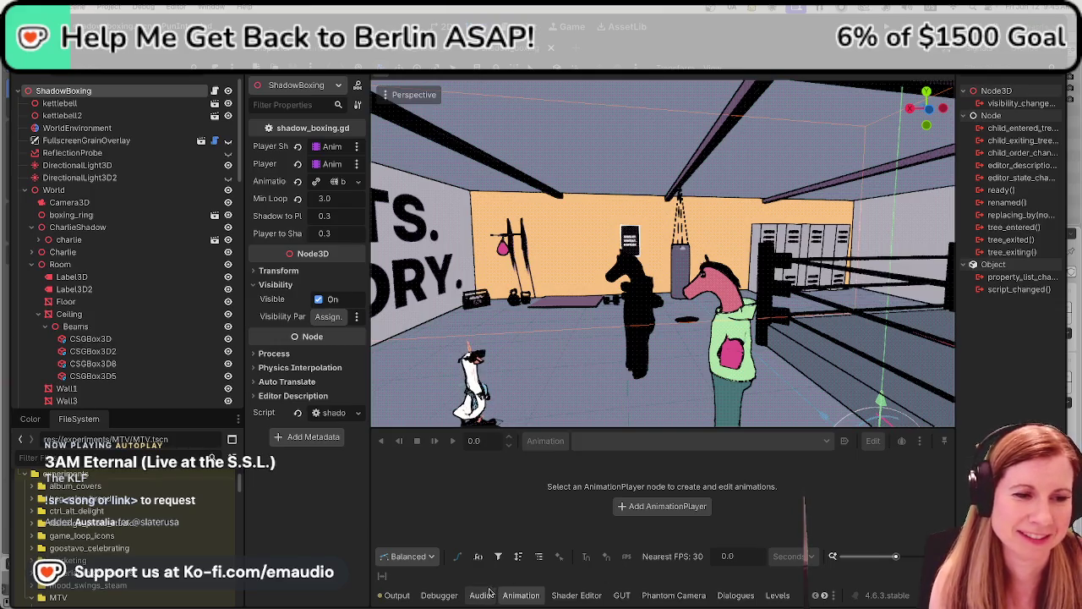
scroll(658, 588, down, 1)
scroll(663, 600, down, 1)
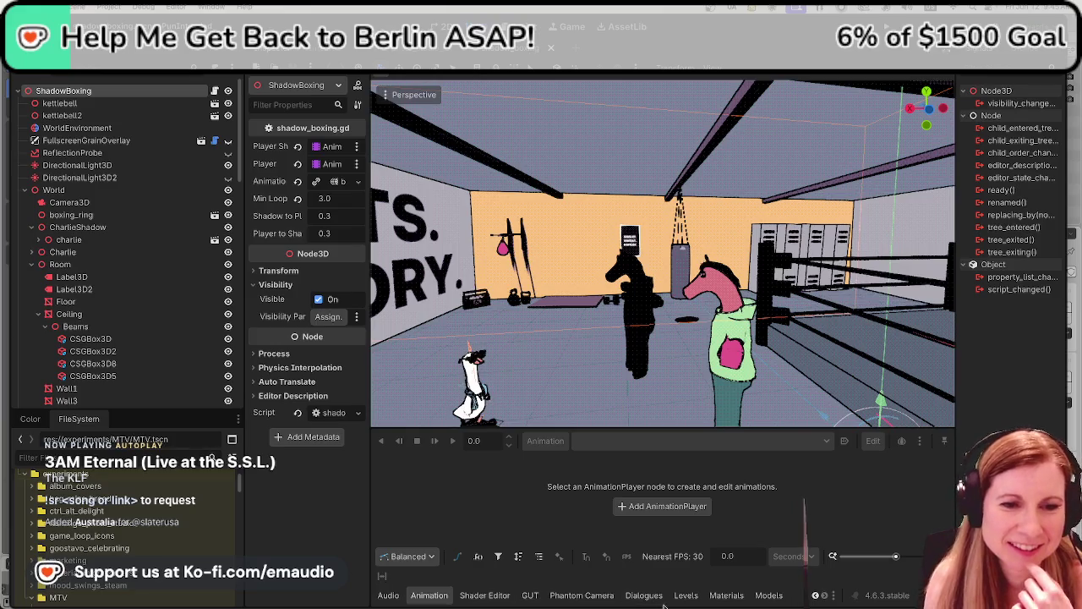
click(772, 596)
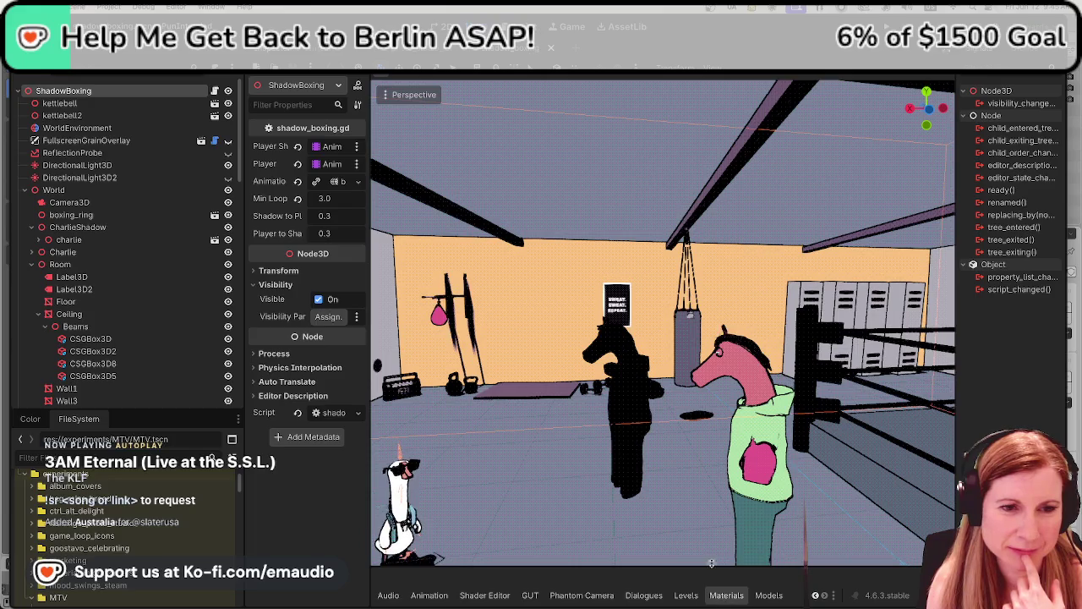
Open the Materials bottom panel and make it taller
click(727, 595)
drag(686, 536, 687, 319)
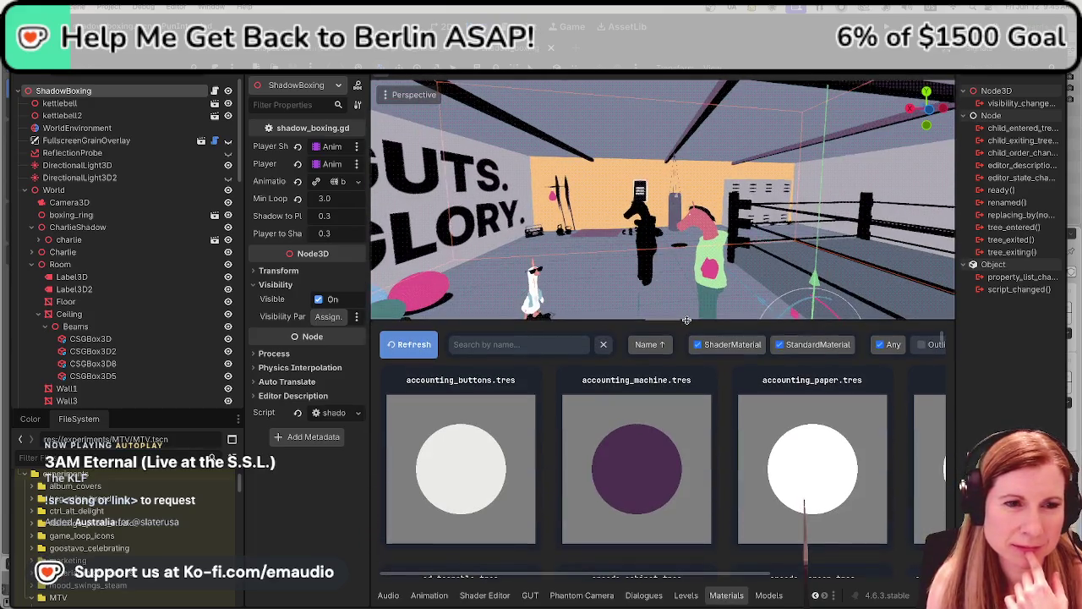
scroll(642, 436, down, 1)
scroll(655, 435, down, 3)
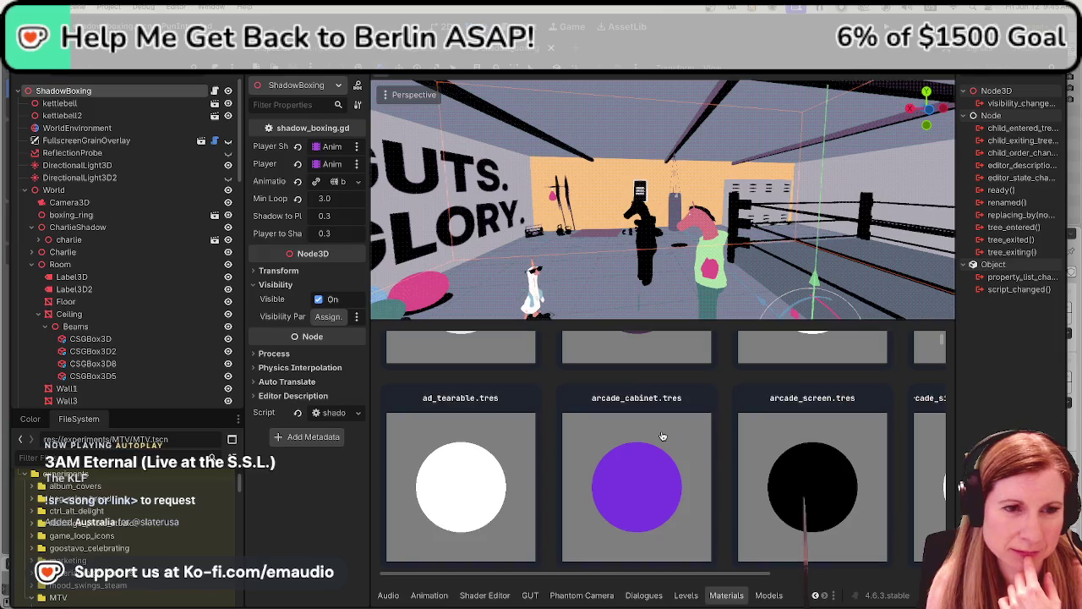
scroll(665, 433, up, 4)
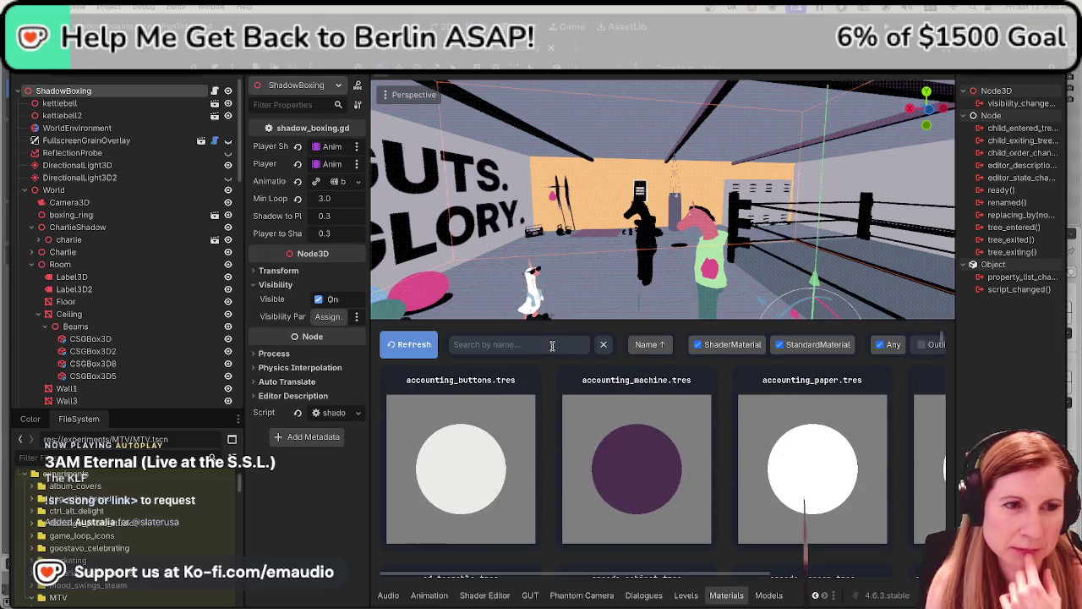
Filter FileSystem by 'purp' and select purple_light.tres
text(pink)
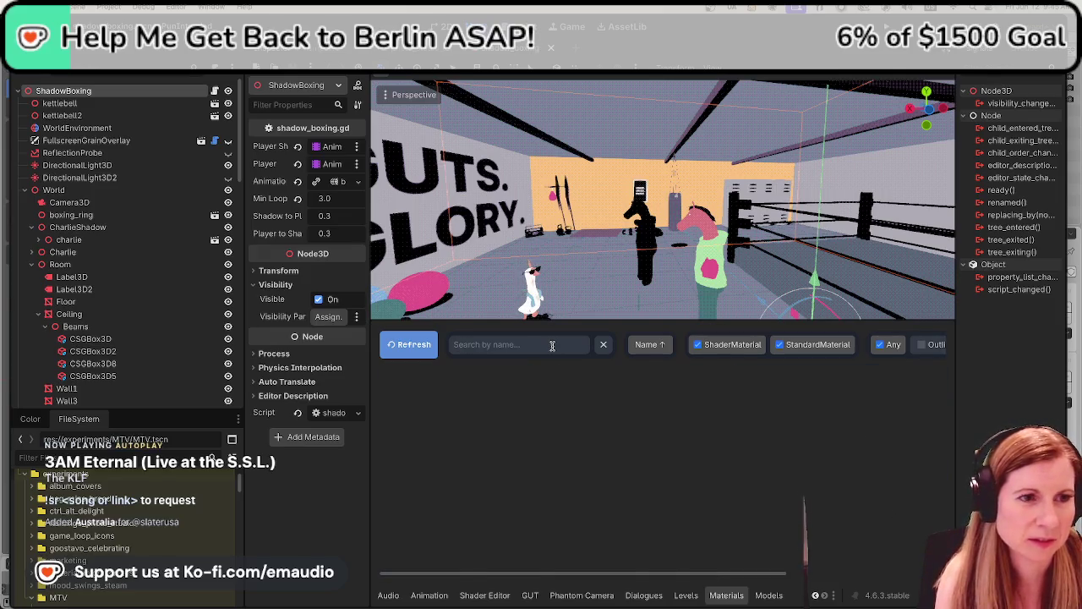
click(88, 457)
text(pink)
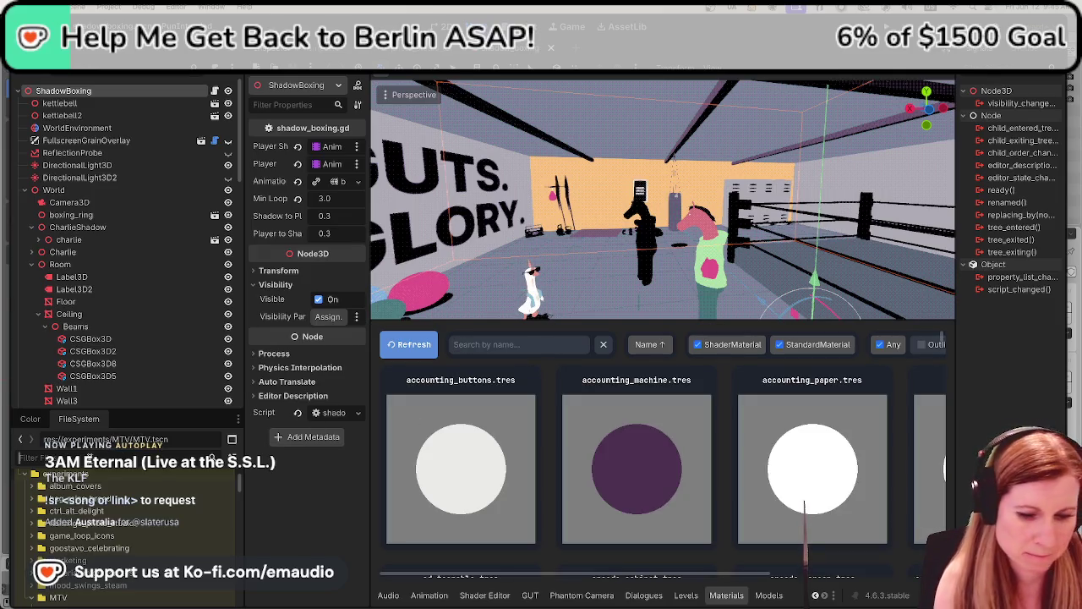
key(BackSpace)
key(BackSpace)
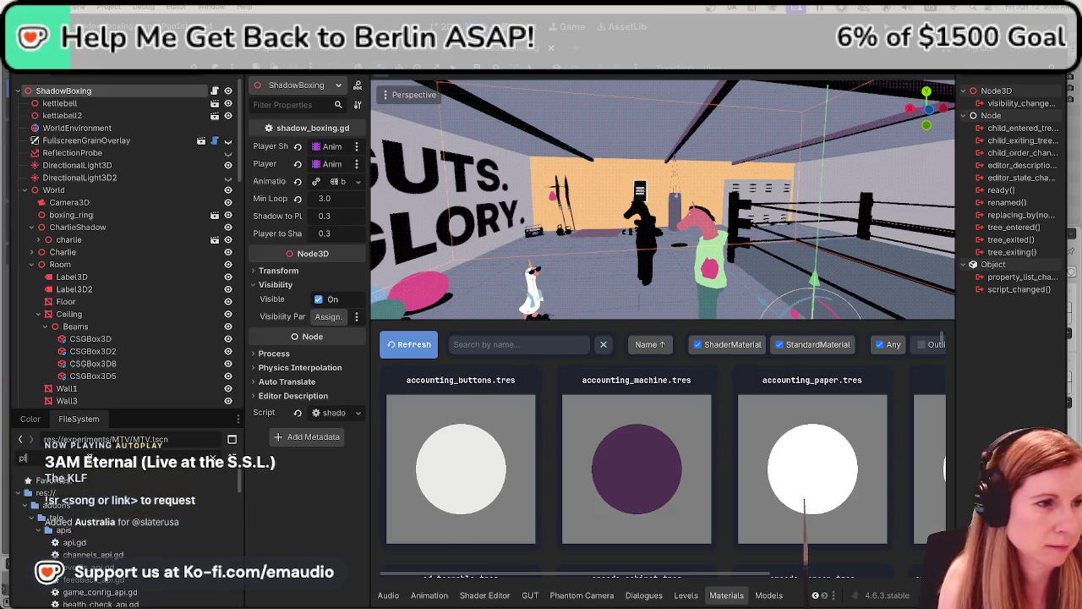
key(BackSpace)
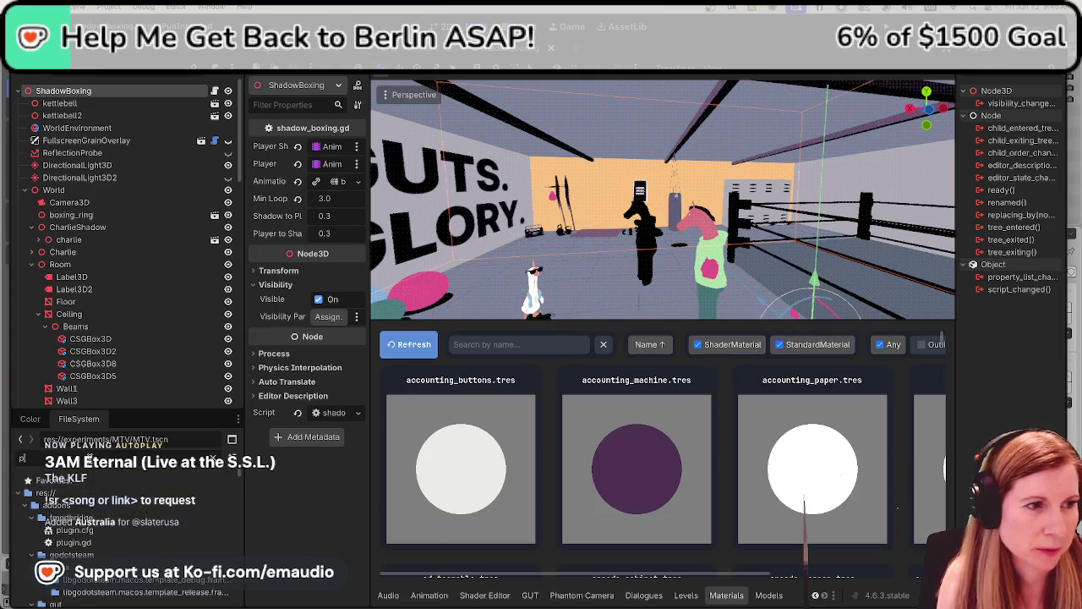
text(url)
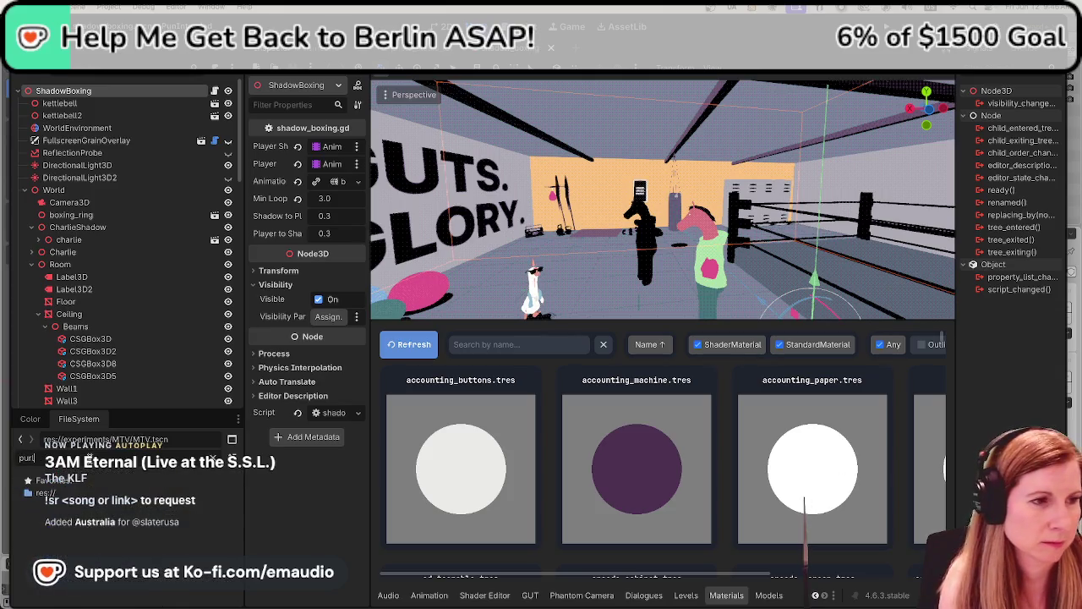
key(BackSpace)
text(ple)
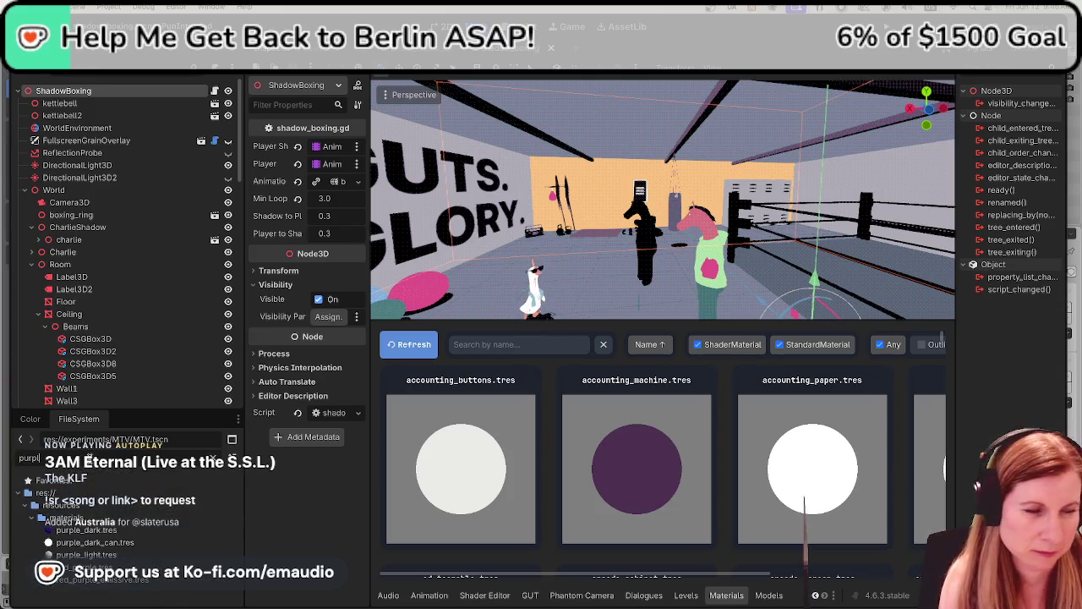
click(146, 552)
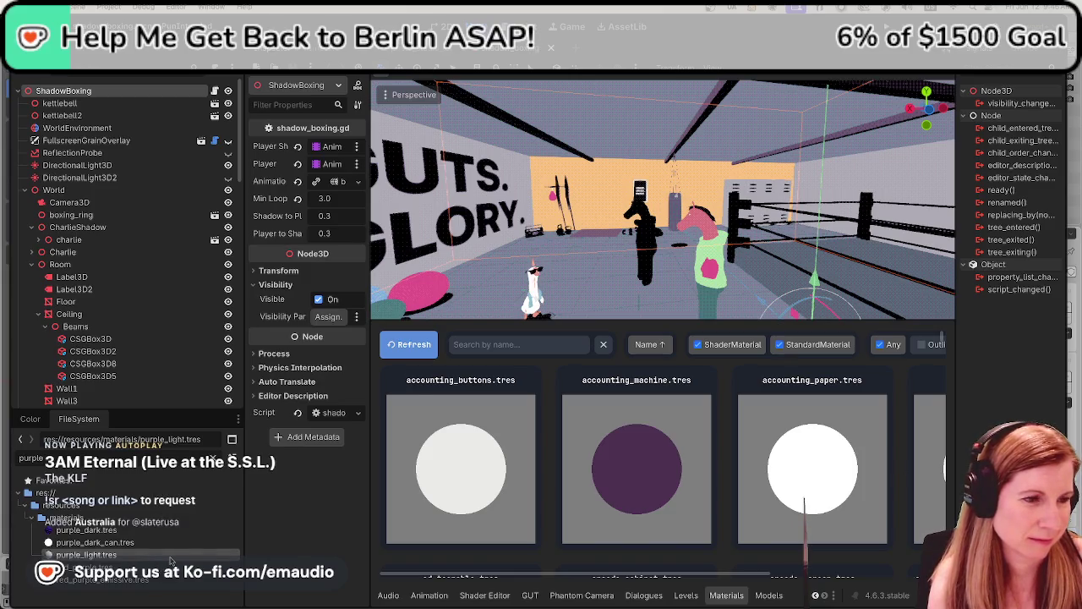
Duplicate purple_light.tres as bunny_ears_inner.tres in resources/materials and refresh the previews
right_click(172, 561)
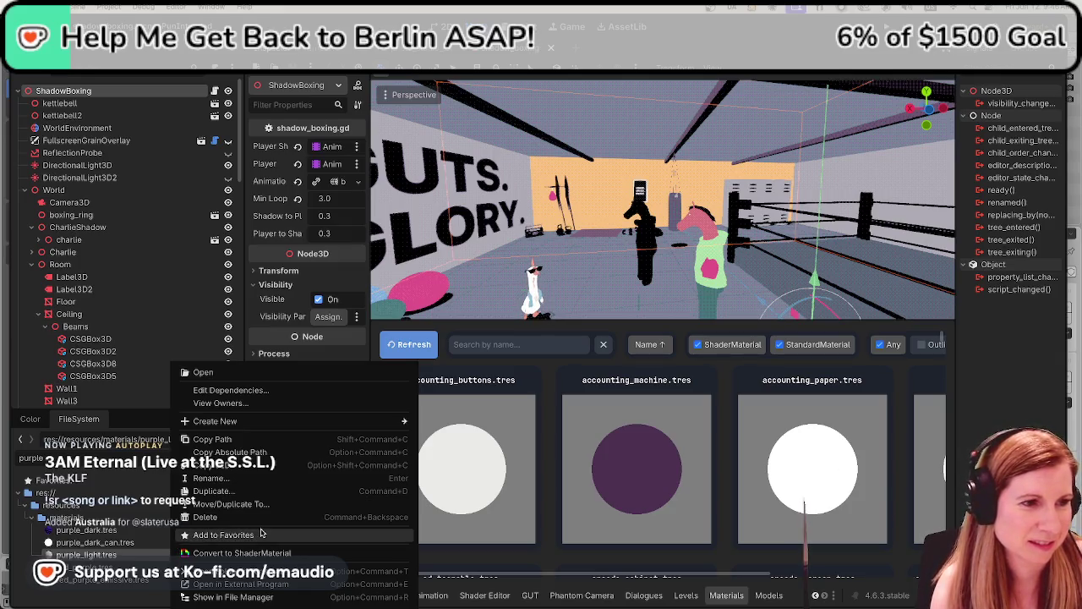
click(246, 492)
text(bunny_)
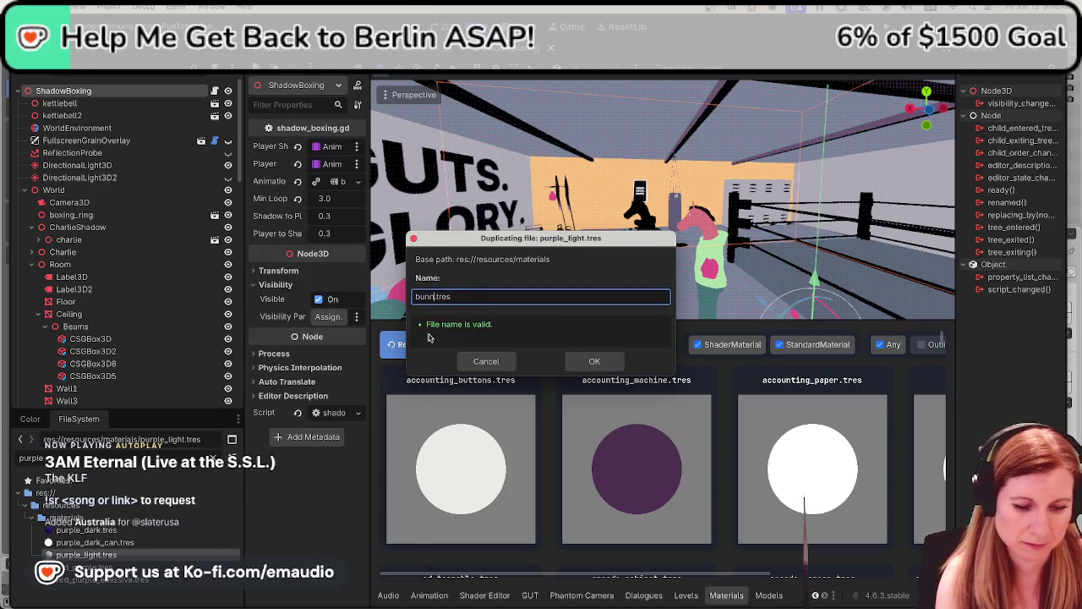
text(ears)
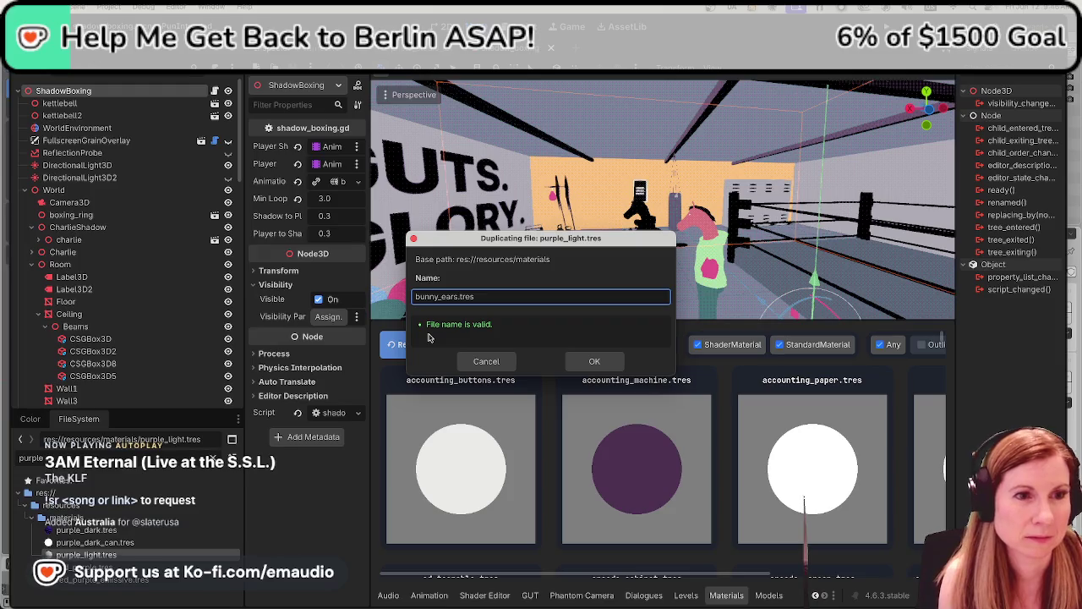
text(_inner)
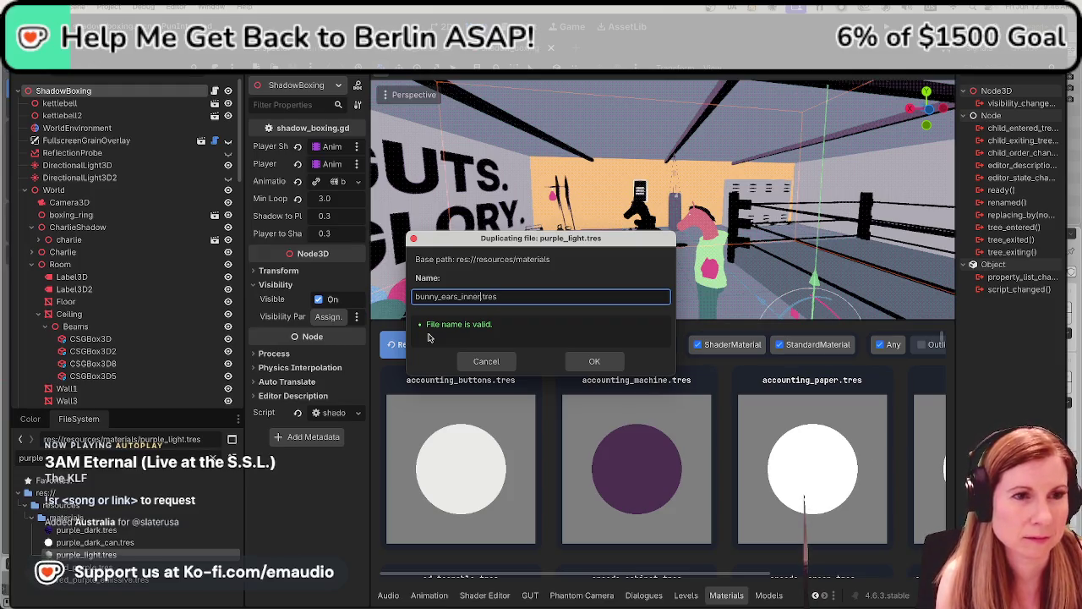
key(Return)
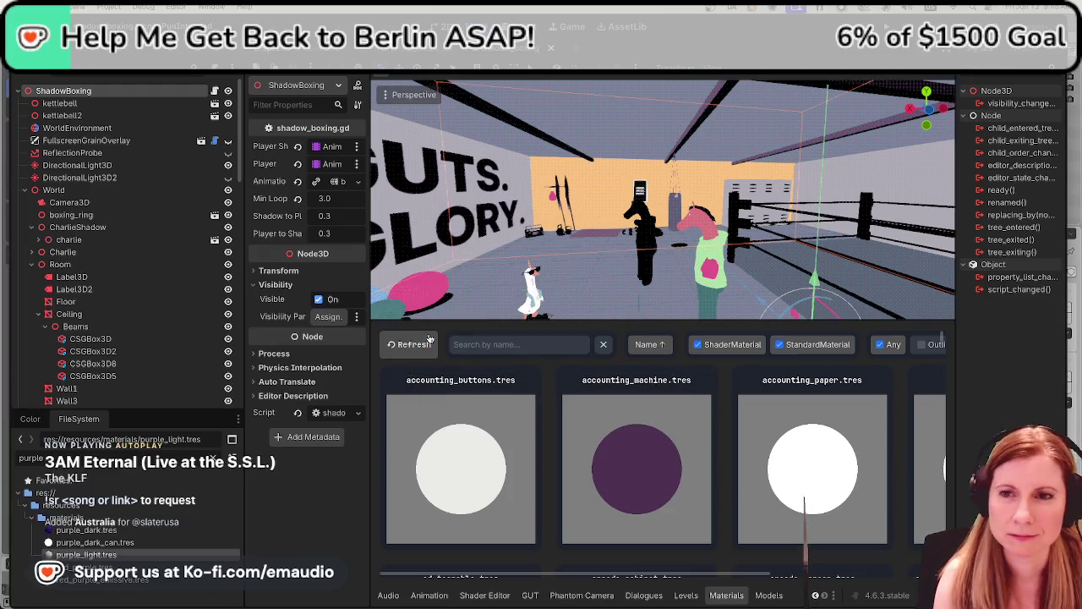
click(423, 344)
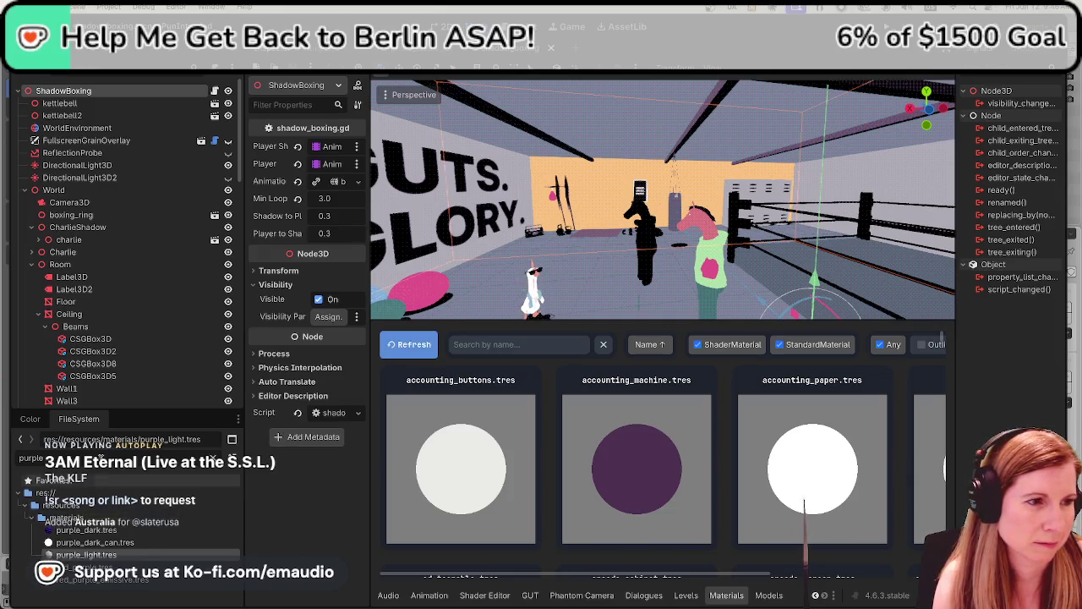
Filter files by 'white', duplicate white.tres as bunny_ears_outer.tres, and reload thumbnails
text(white)
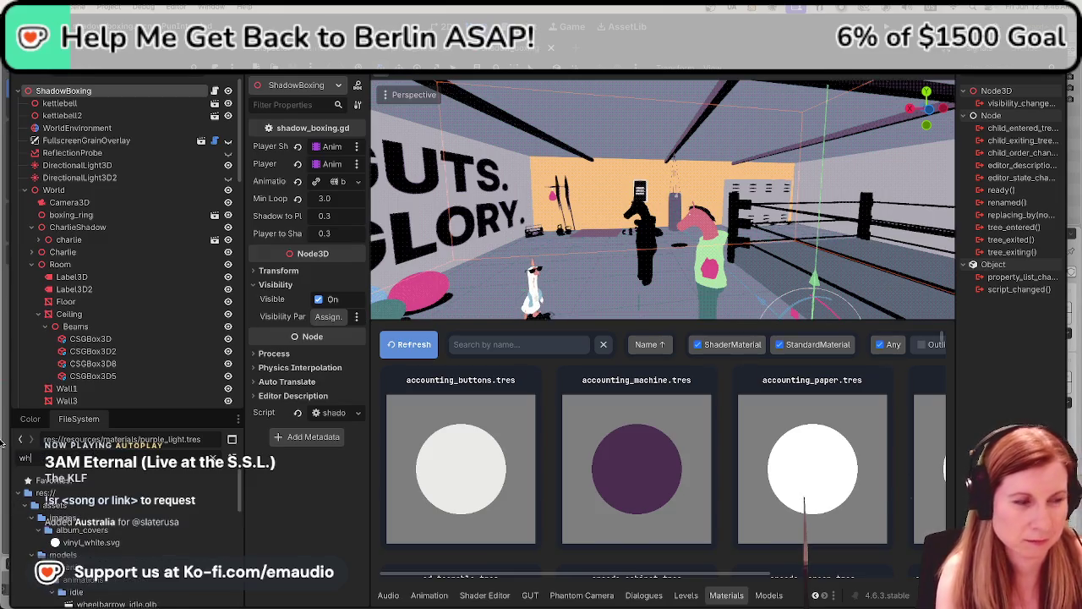
scroll(110, 499, down, 3)
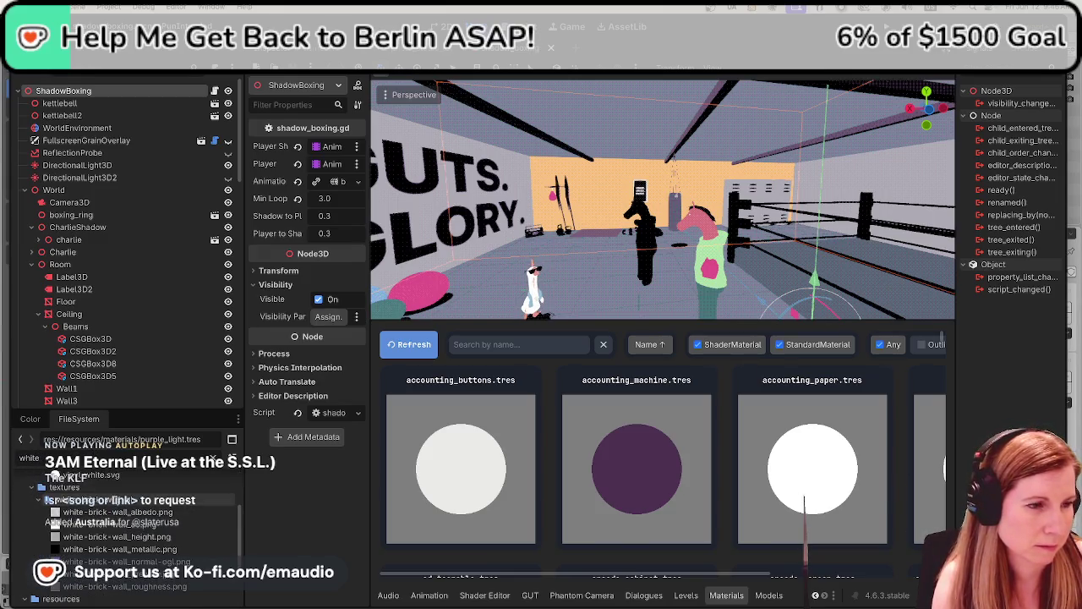
scroll(117, 515, down, 1)
scroll(120, 536, down, 1)
scroll(126, 562, down, 2)
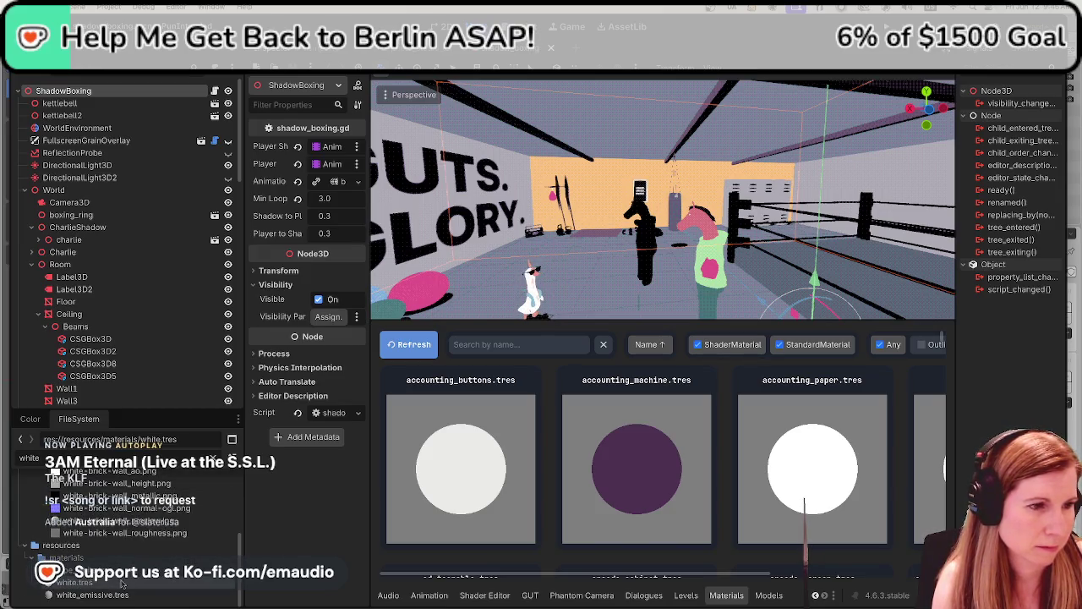
right_click(123, 582)
click(198, 495)
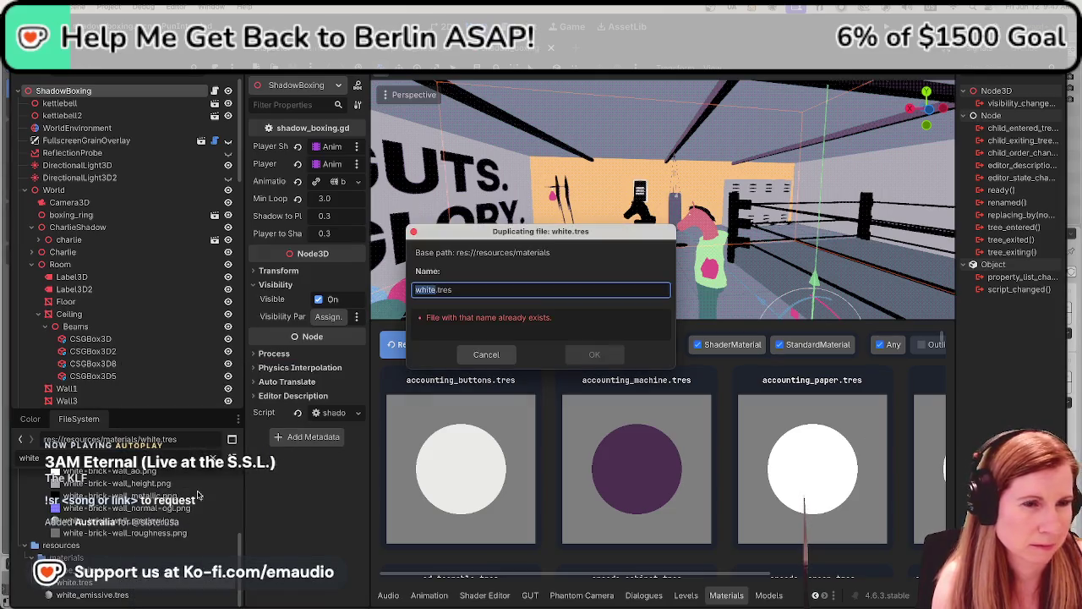
text(bunn)
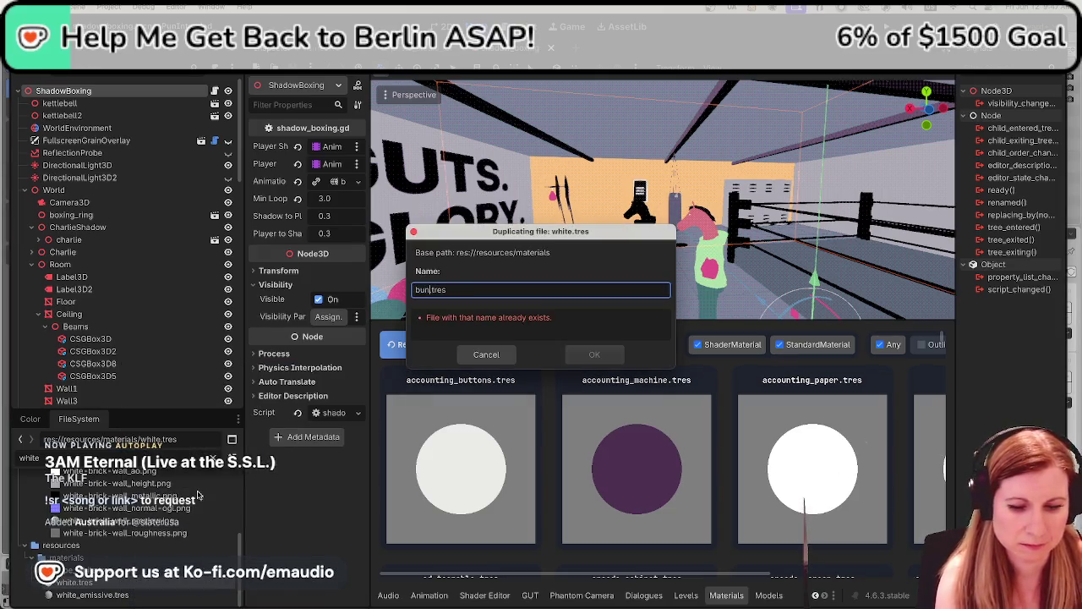
text(y_ears)
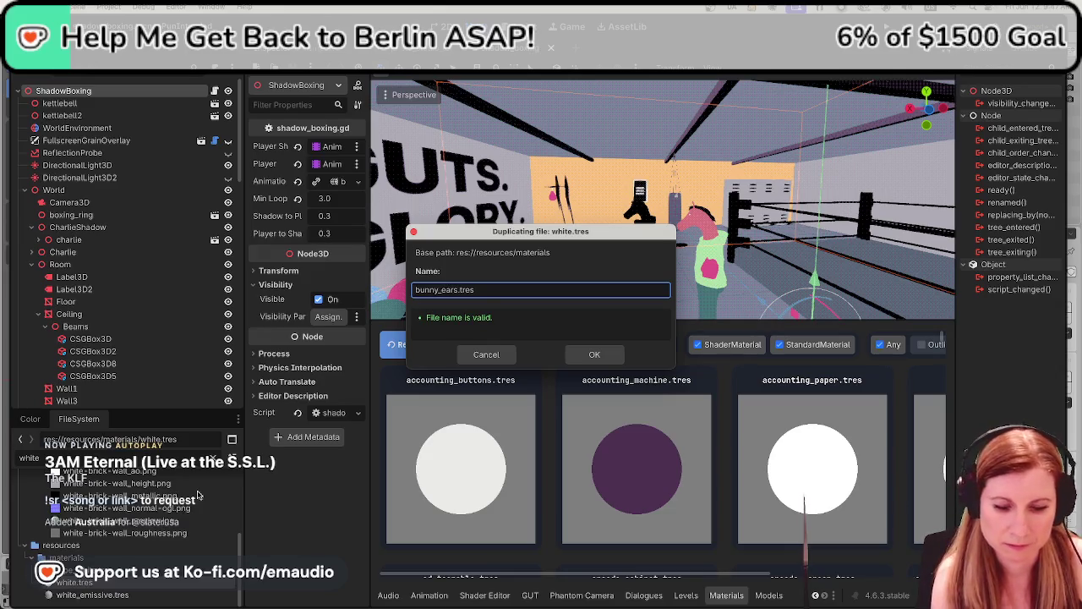
text(tline)
key(Return)
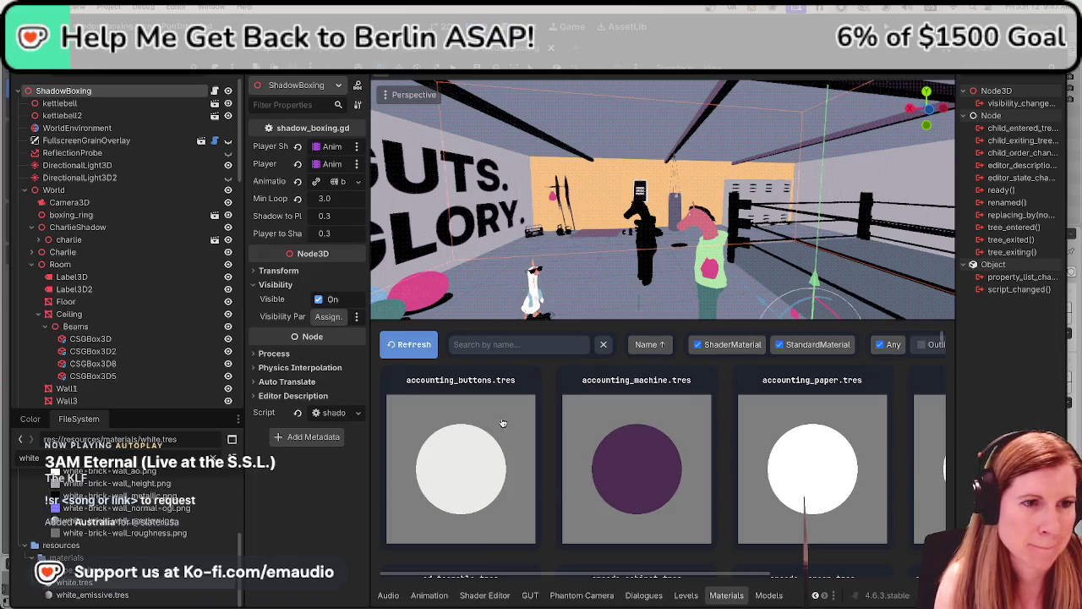
click(411, 345)
click(412, 345)
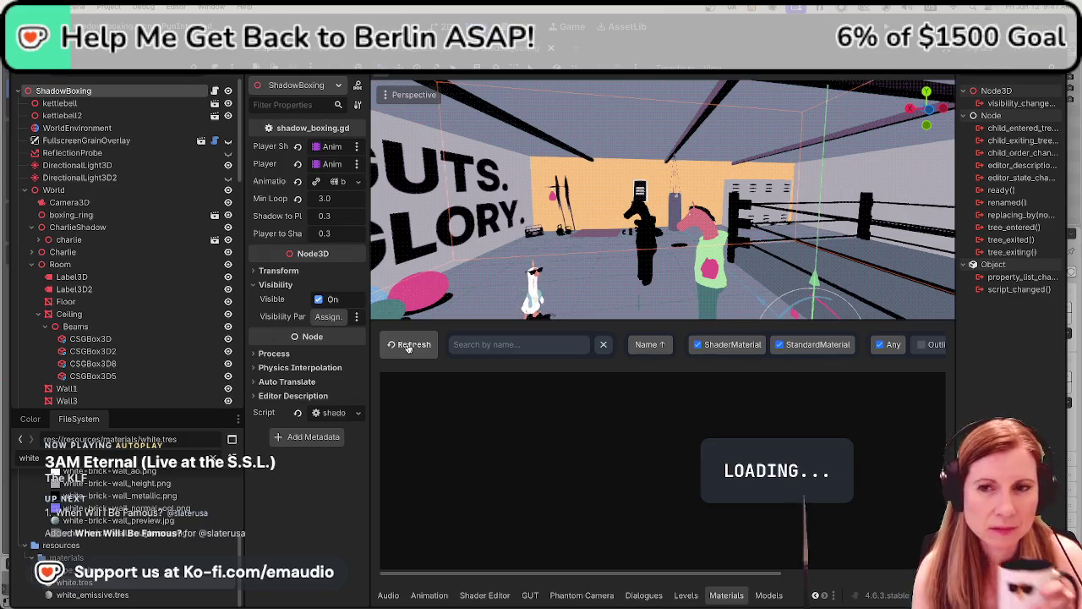
Refresh the material previews, then switch to the Models browser
click(397, 345)
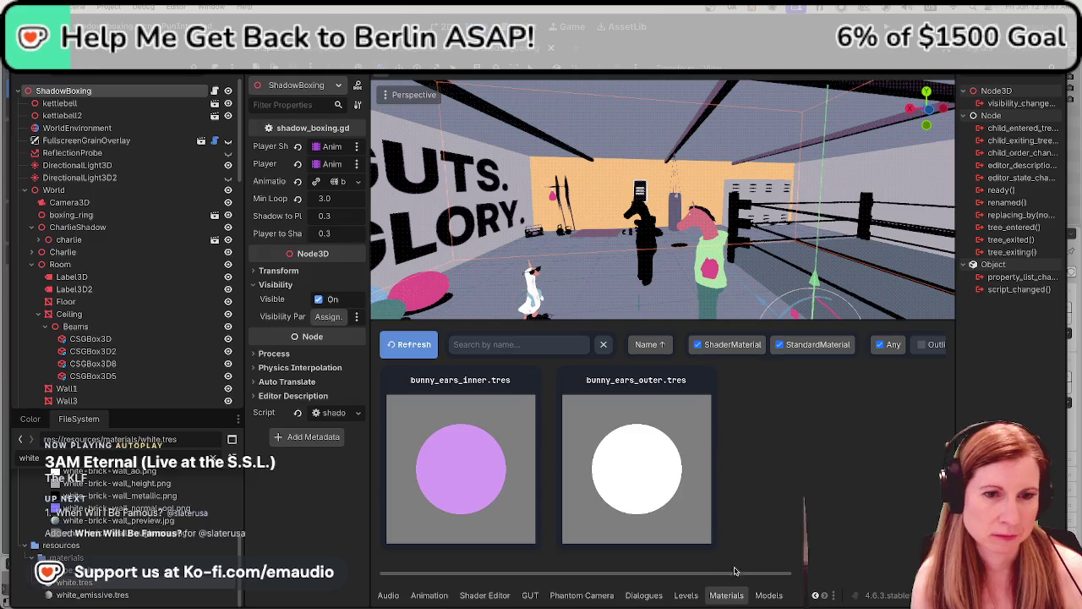
click(767, 596)
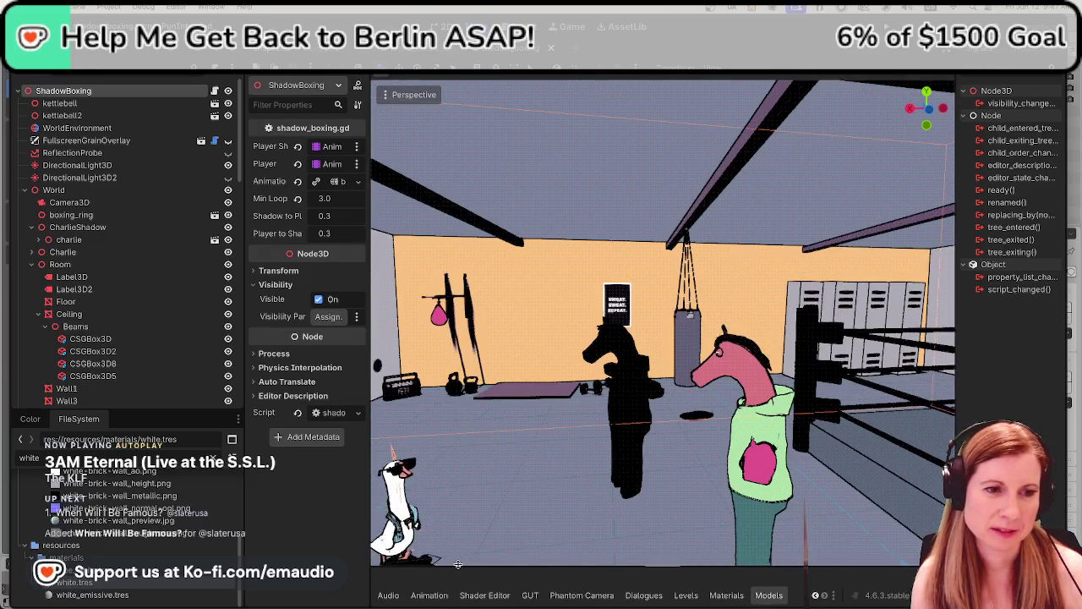
Raise the bottom panel to reveal the Models browser and refresh its model list
drag(457, 564, 443, 371)
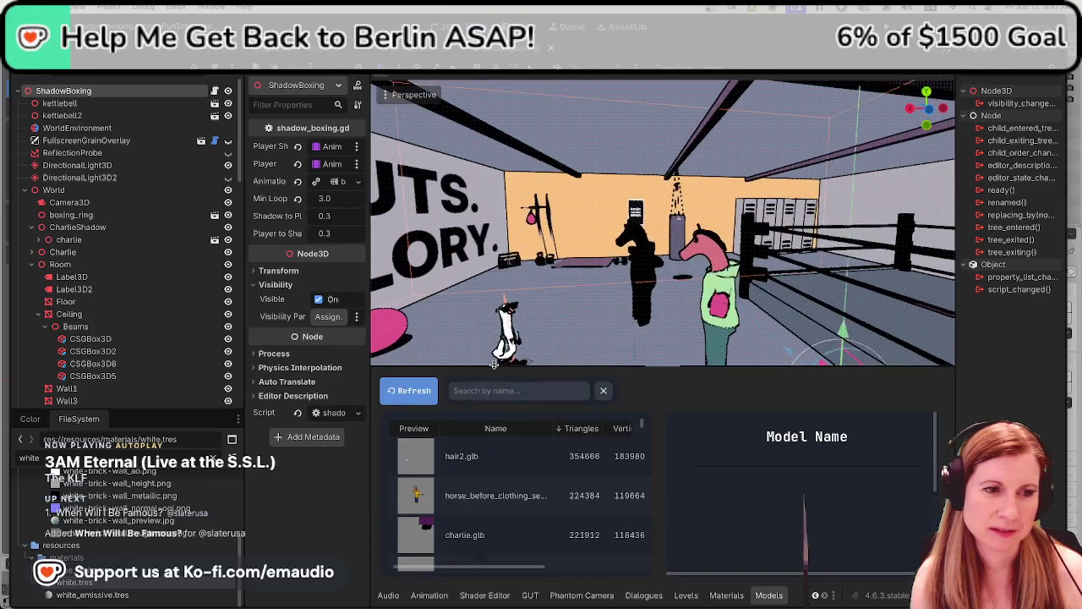
click(426, 394)
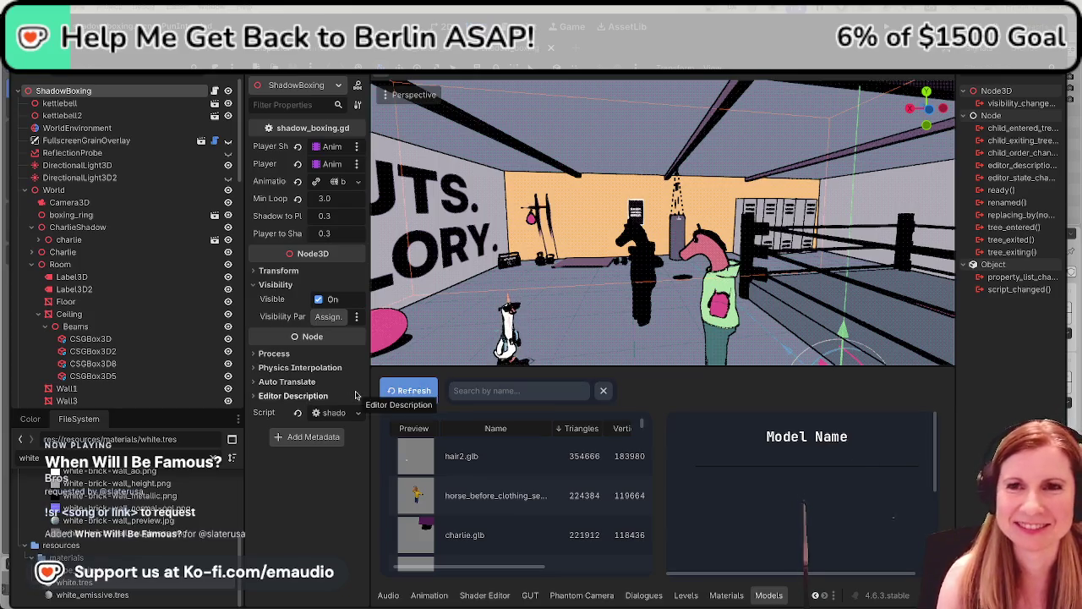
Filter the Models browser to 'bunny' and select bunny_ears.glb to show its material slots
click(514, 392)
text(bunny)
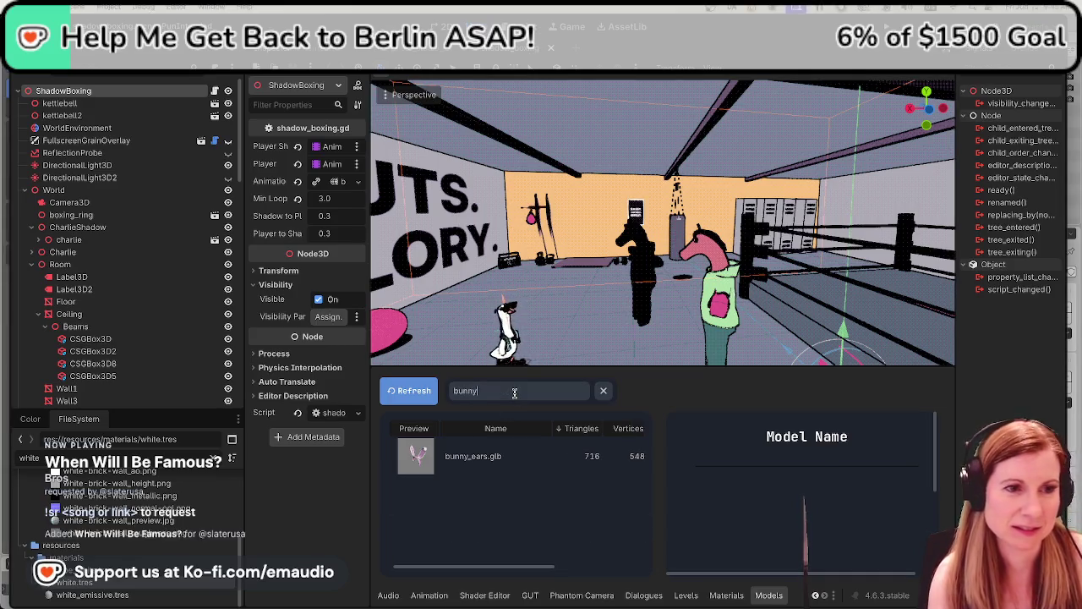
click(503, 456)
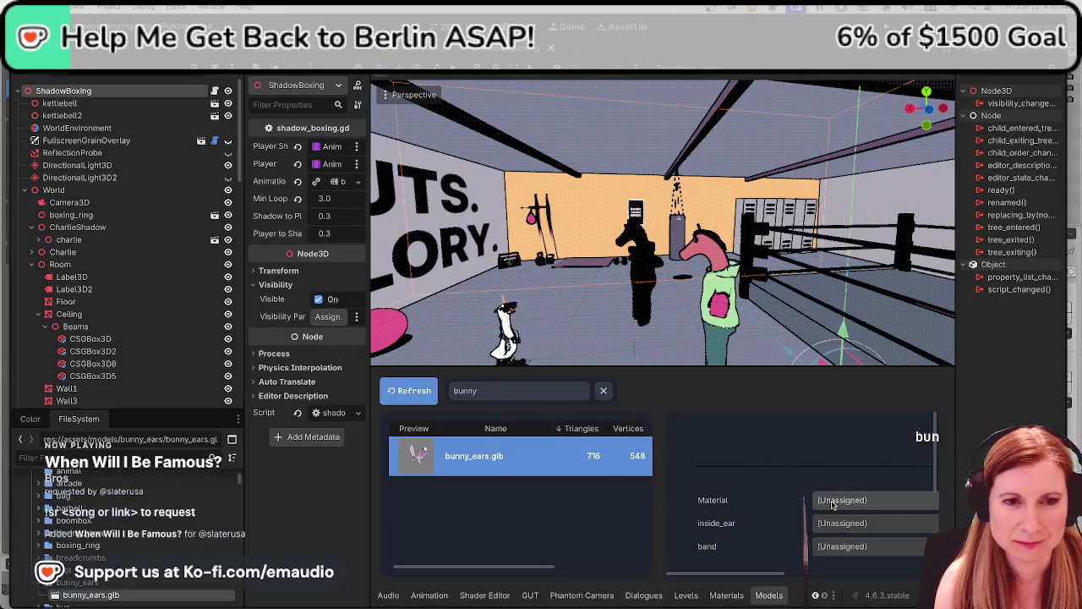
Assign bunny_ears_inner to the bunny ears' inside_ear slot
click(841, 524)
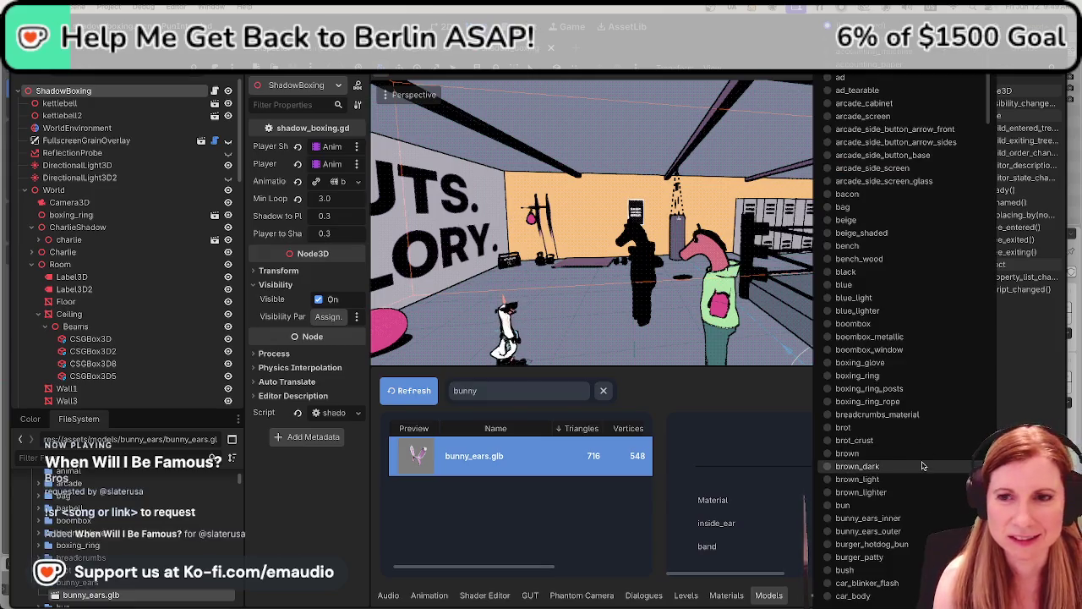
scroll(922, 465, down, 4)
scroll(924, 465, down, 5)
scroll(926, 462, down, 5)
scroll(930, 460, down, 5)
scroll(934, 457, down, 5)
scroll(936, 455, down, 3)
scroll(936, 452, up, 10)
scroll(937, 453, up, 10)
scroll(937, 454, up, 8)
scroll(936, 455, up, 10)
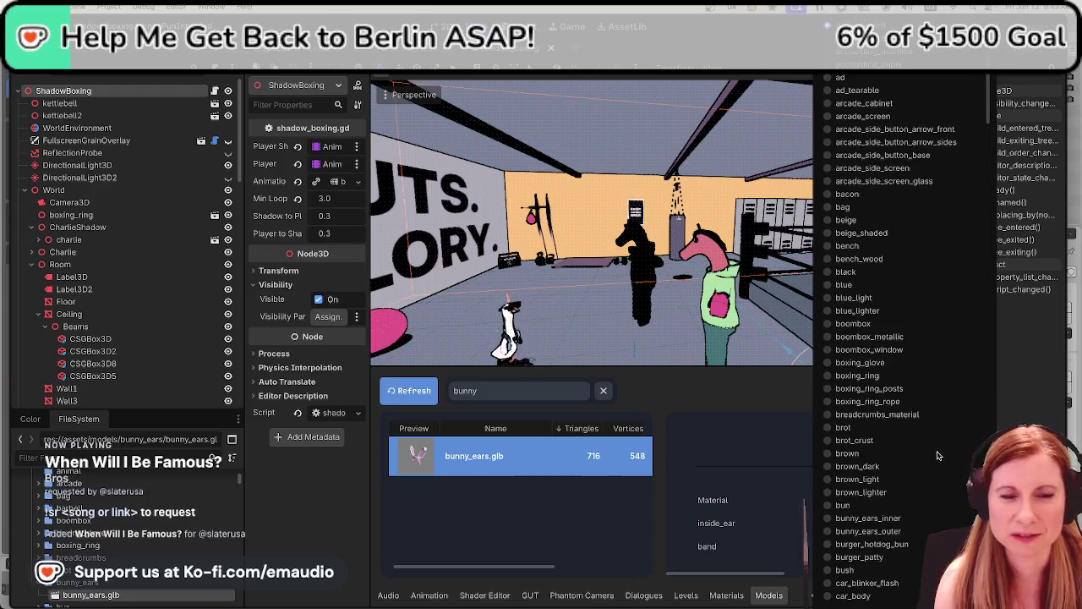
scroll(936, 456, down, 10)
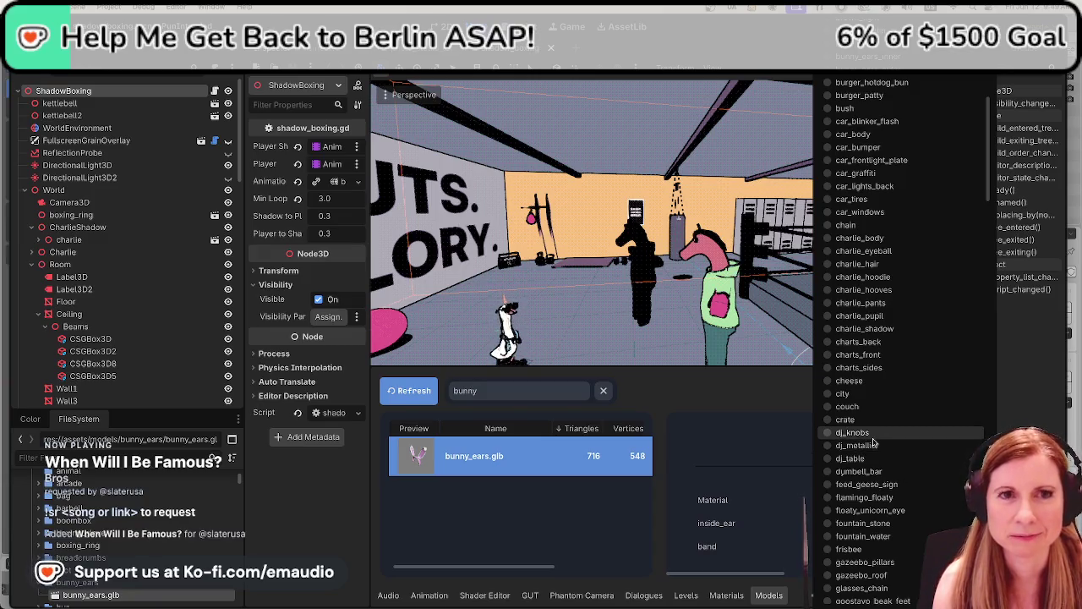
scroll(874, 441, up, 10)
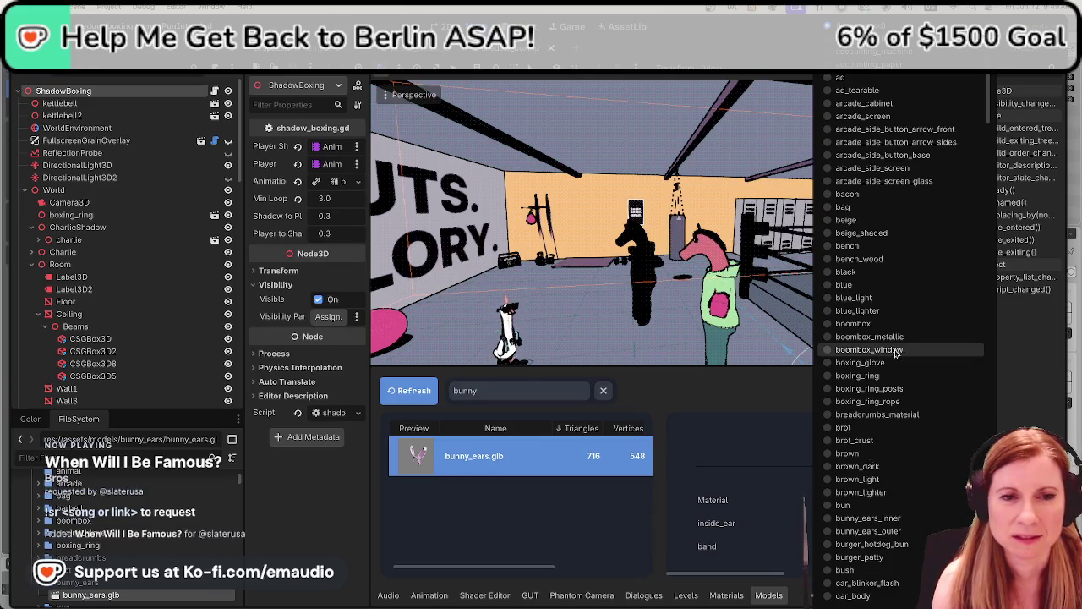
scroll(908, 439, down, 3)
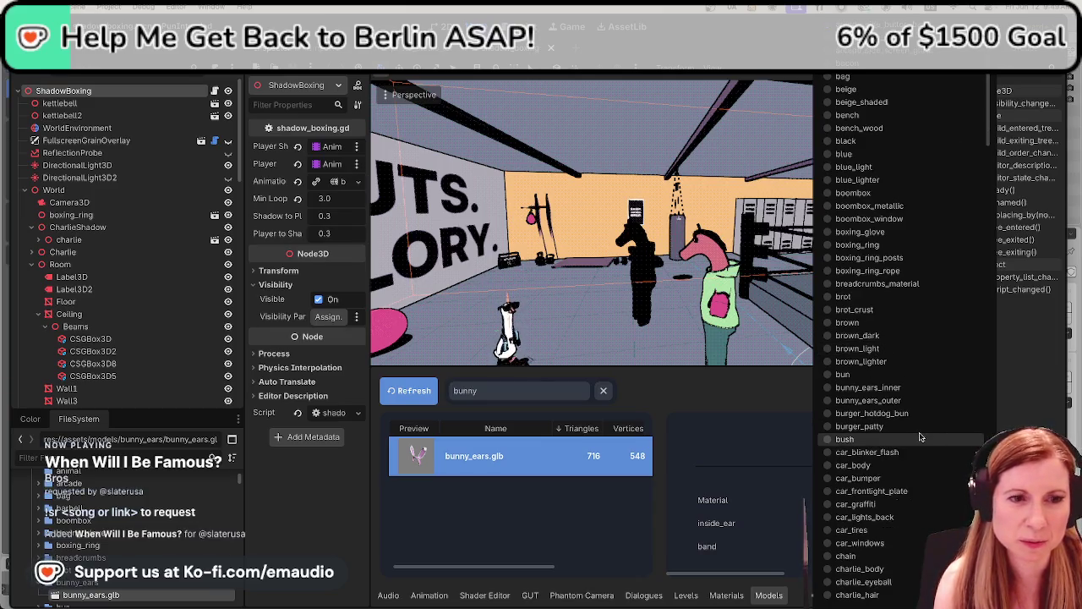
click(913, 388)
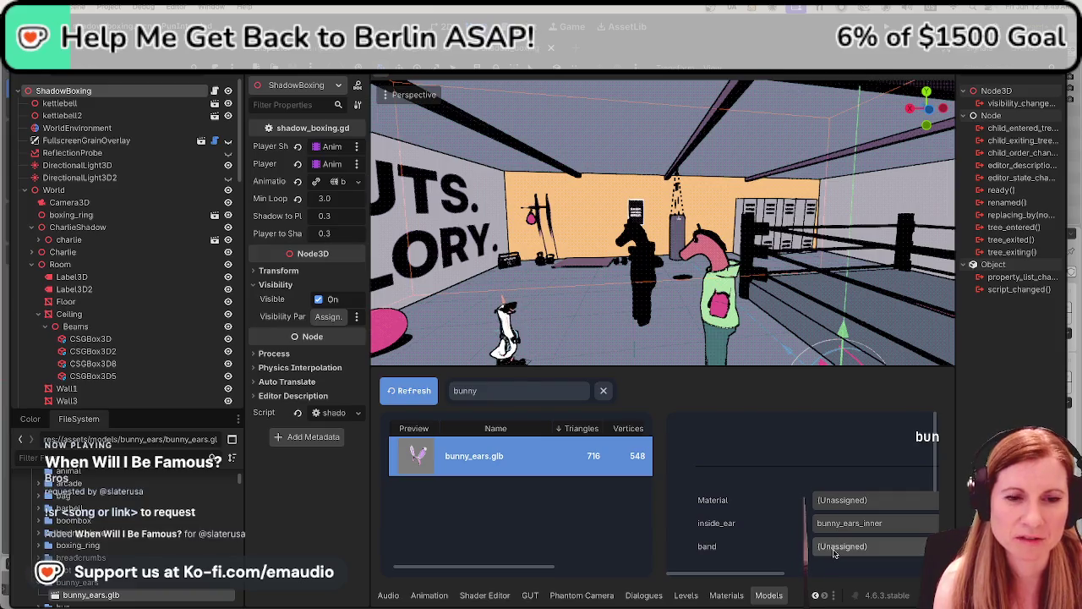
Set the main Material to bunny_ears_outer and band to bunny_ears_inner, then switch to PhotoStudioLOL
click(839, 500)
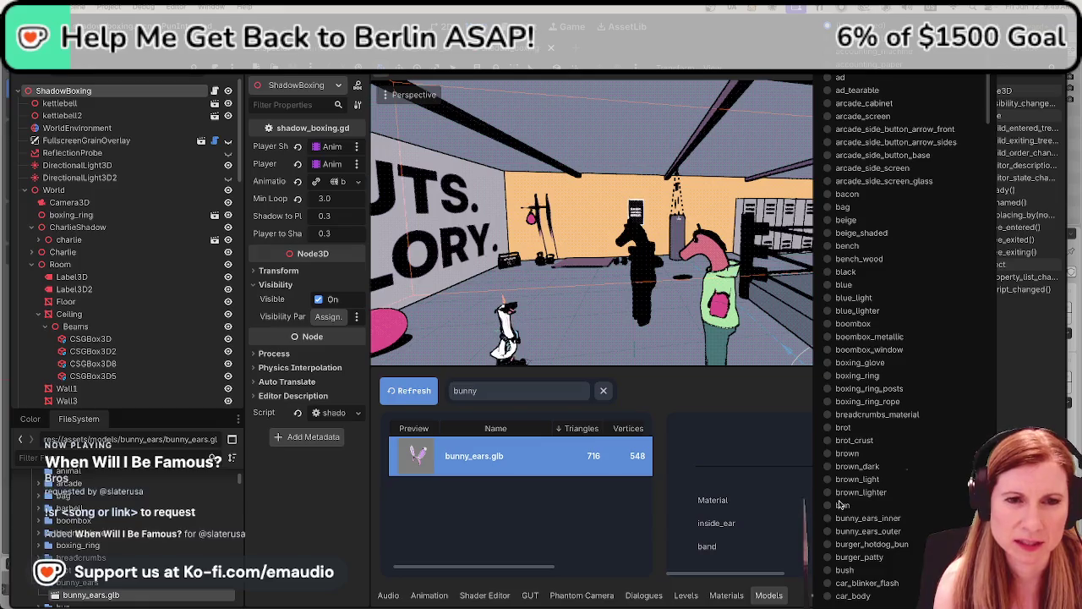
click(888, 531)
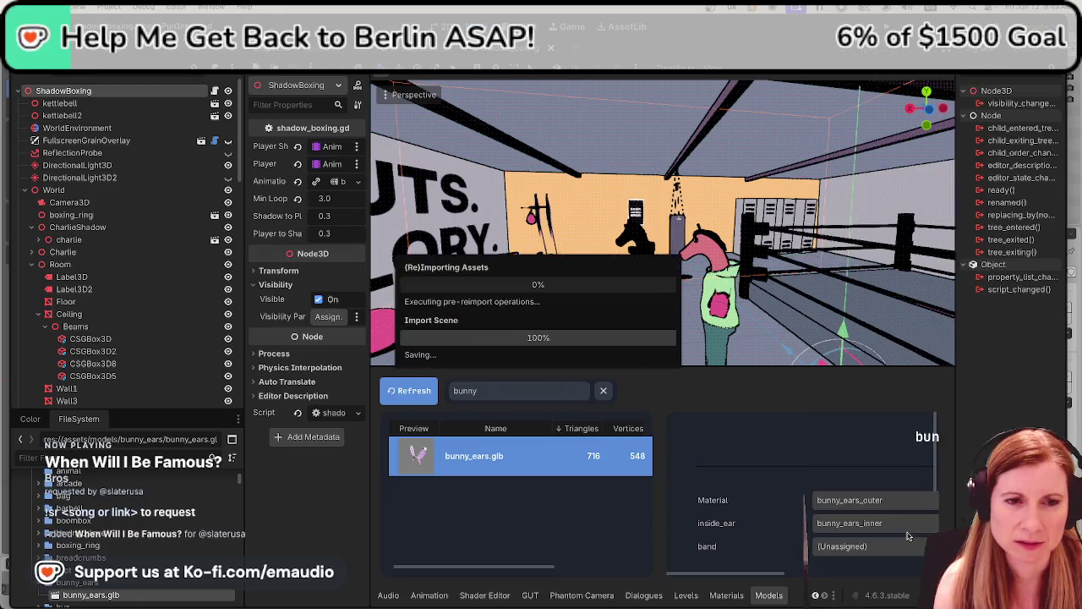
click(878, 547)
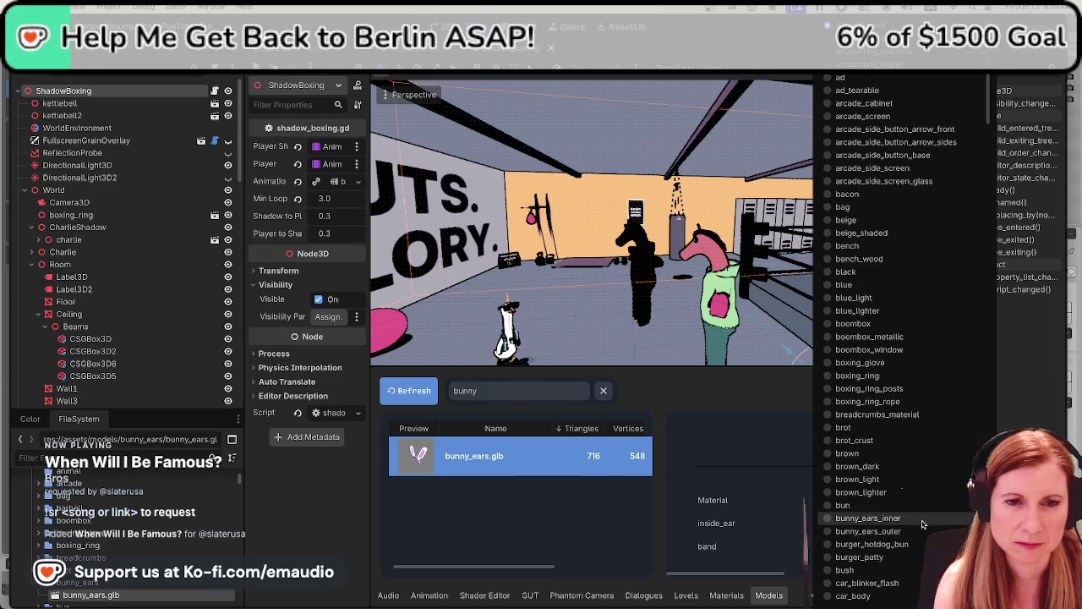
click(923, 524)
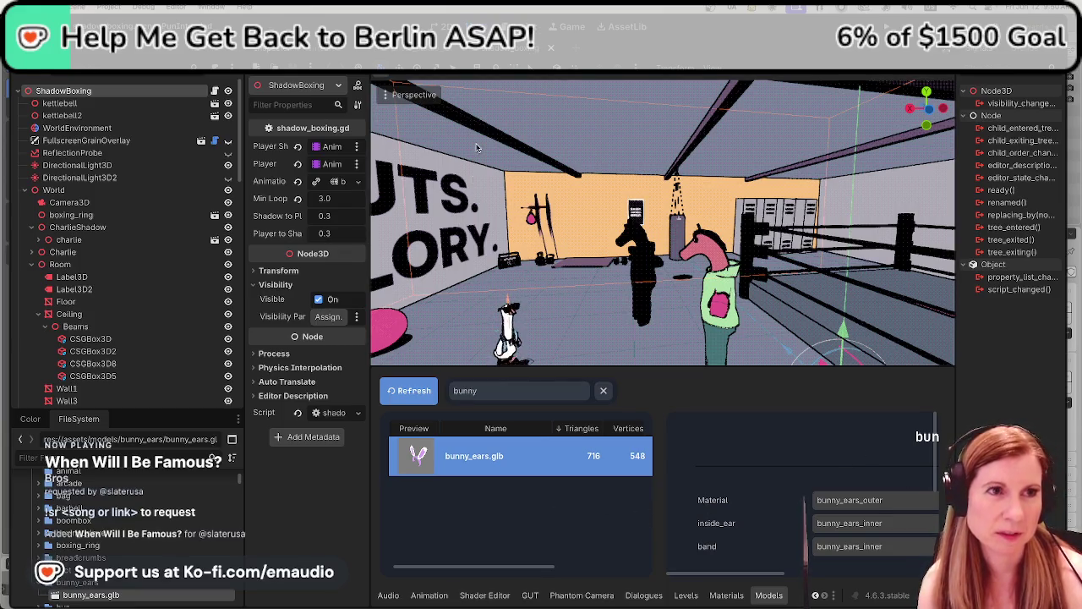
click(399, 48)
Filter the FileSystem to 'bunny', listing bunny_ears.glb, bunny_ears_inner.tres and bunny_ears_outer.tres
scroll(624, 229, down, 5)
scroll(624, 230, up, 5)
scroll(624, 229, down, 2)
scroll(613, 228, down, 2)
scroll(613, 229, down, 2)
scroll(614, 234, up, 2)
scroll(614, 234, up, 2)
scroll(613, 233, up, 2)
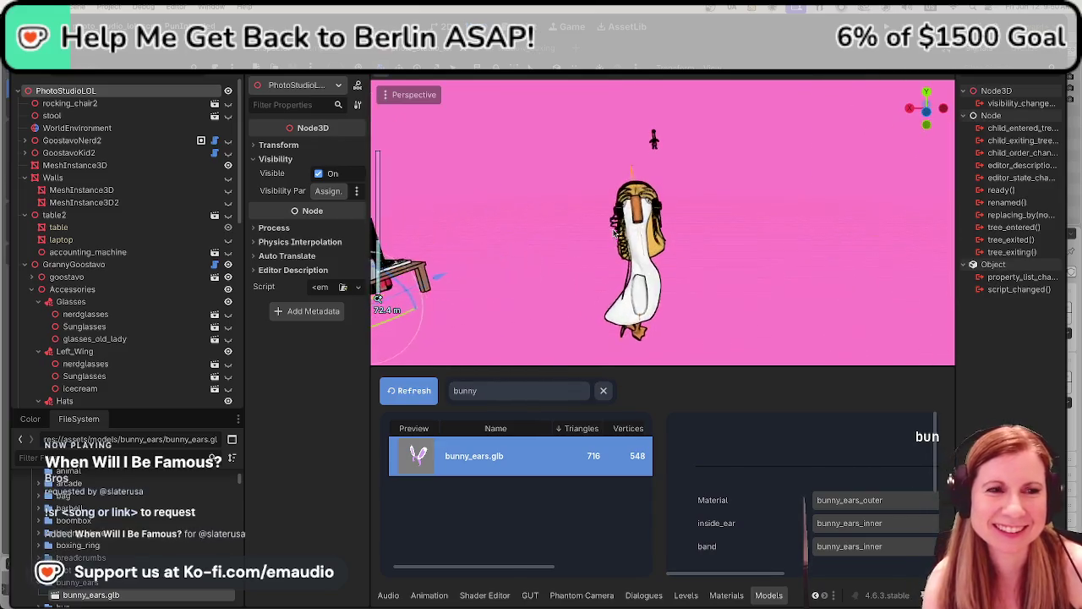
scroll(614, 234, up, 2)
scroll(614, 233, up, 3)
scroll(614, 233, down, 3)
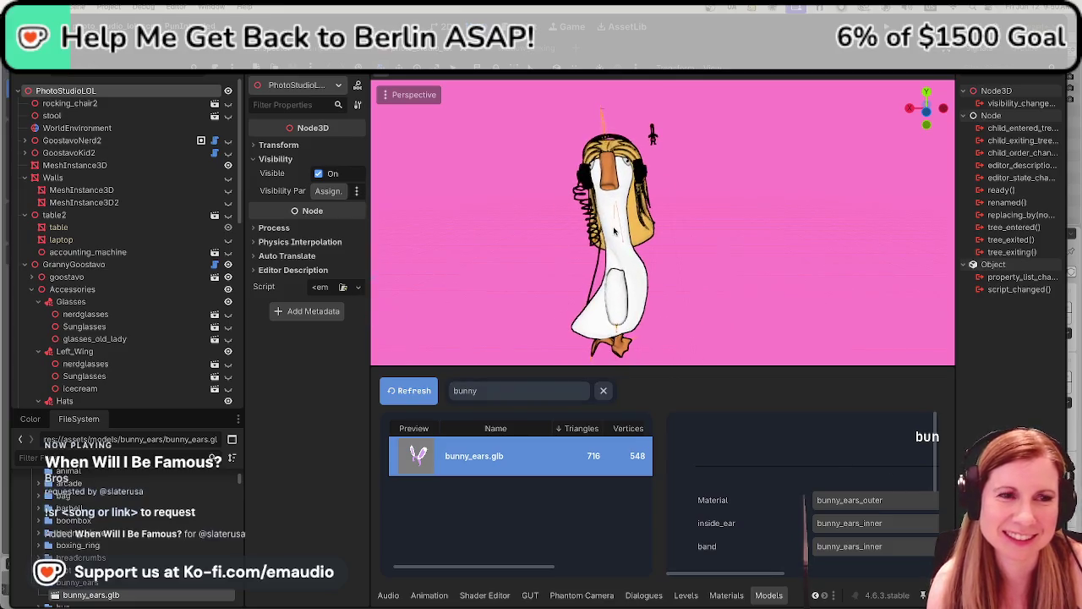
scroll(614, 232, up, 1)
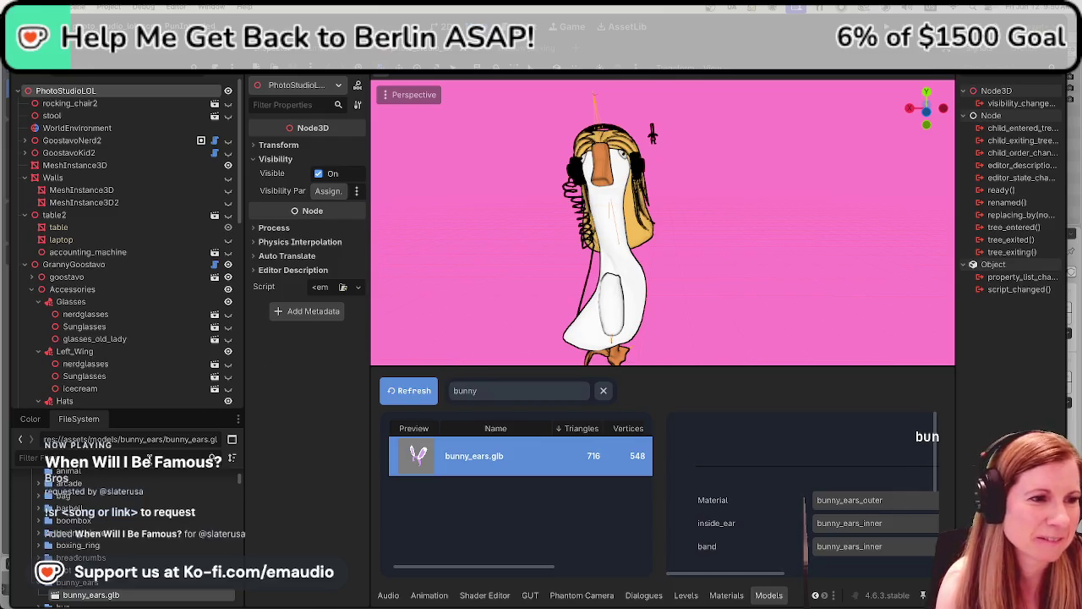
text(bunny)
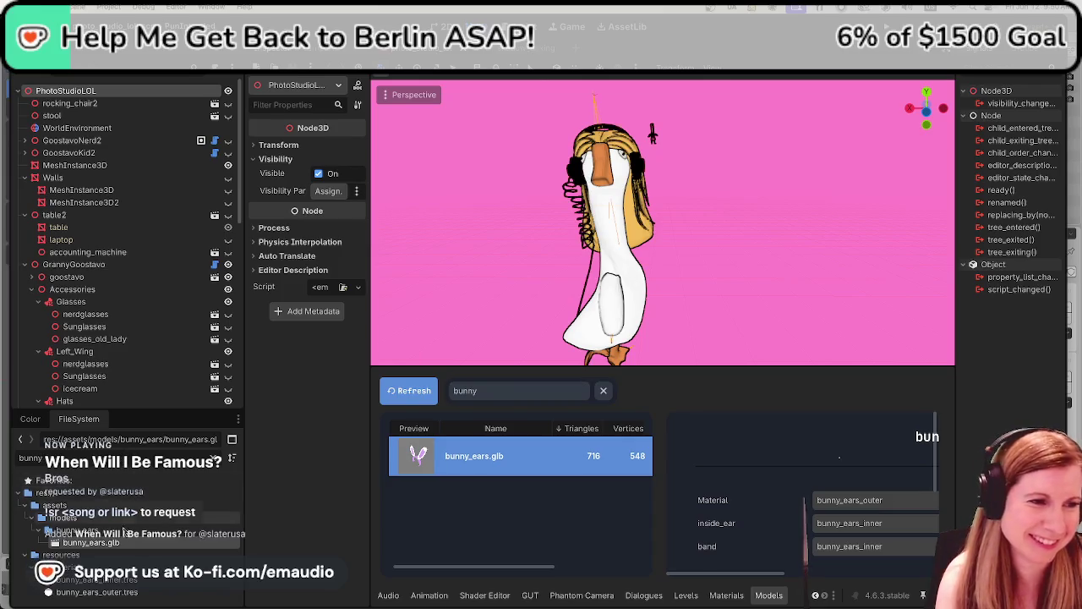
click(124, 581)
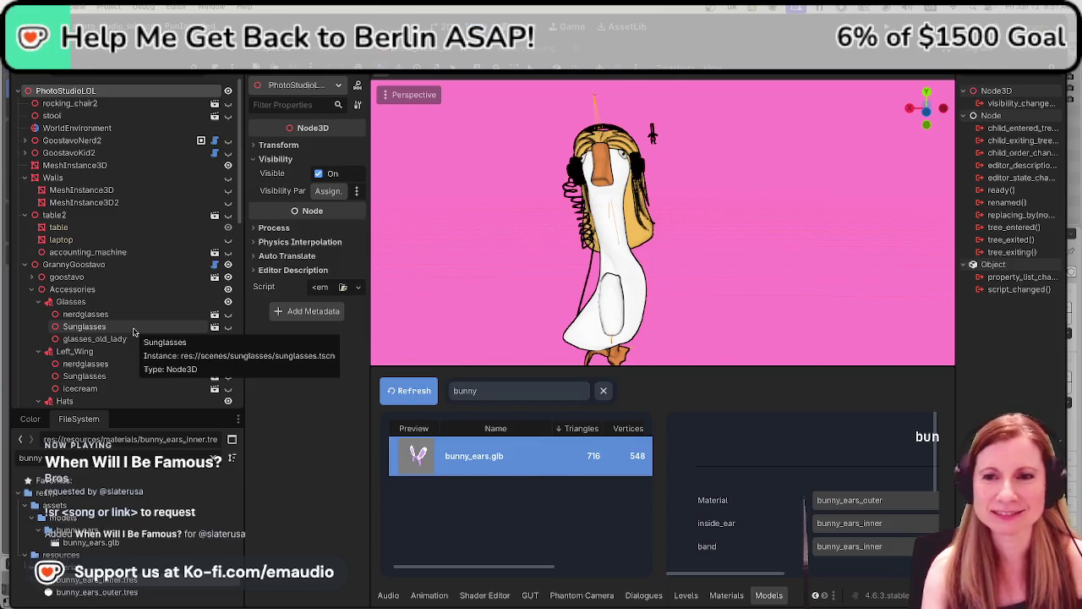
scroll(159, 323, down, 5)
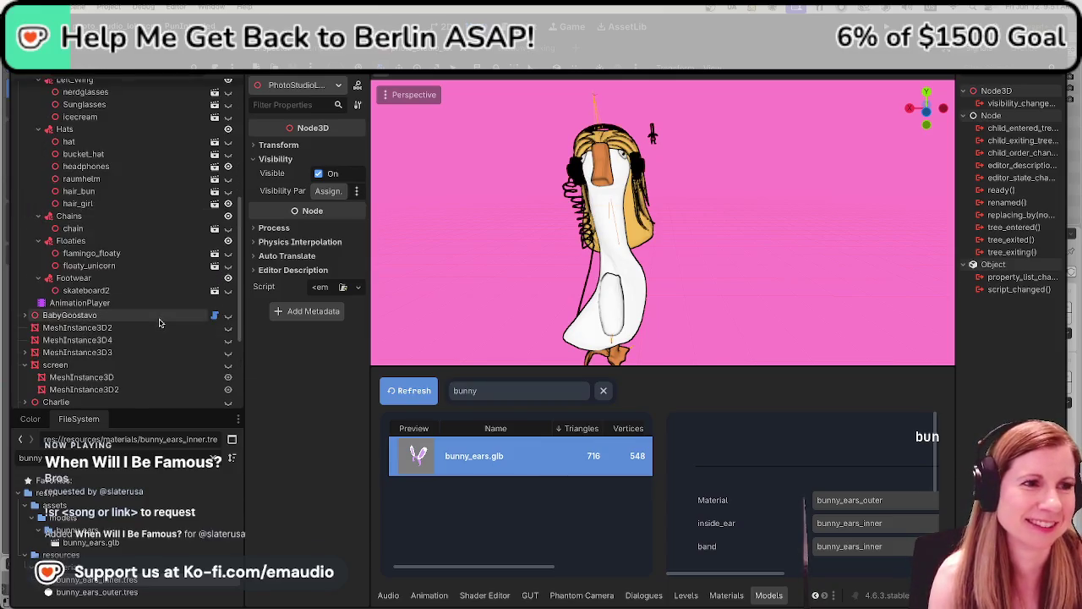
scroll(157, 323, down, 3)
click(627, 227)
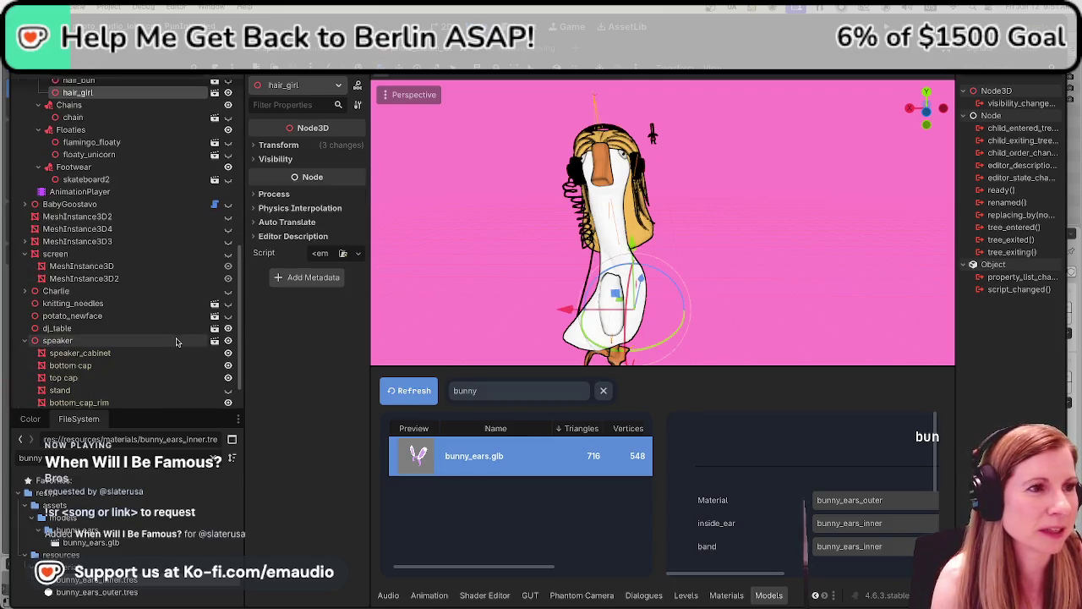
scroll(177, 342, up, 3)
scroll(177, 342, up, 2)
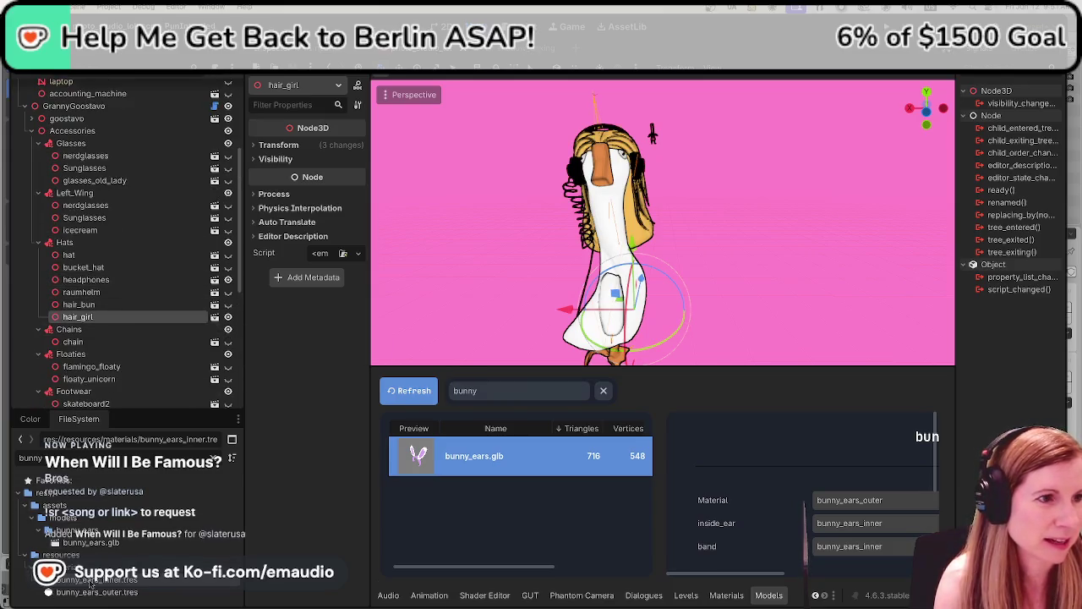
drag(95, 580, 68, 245)
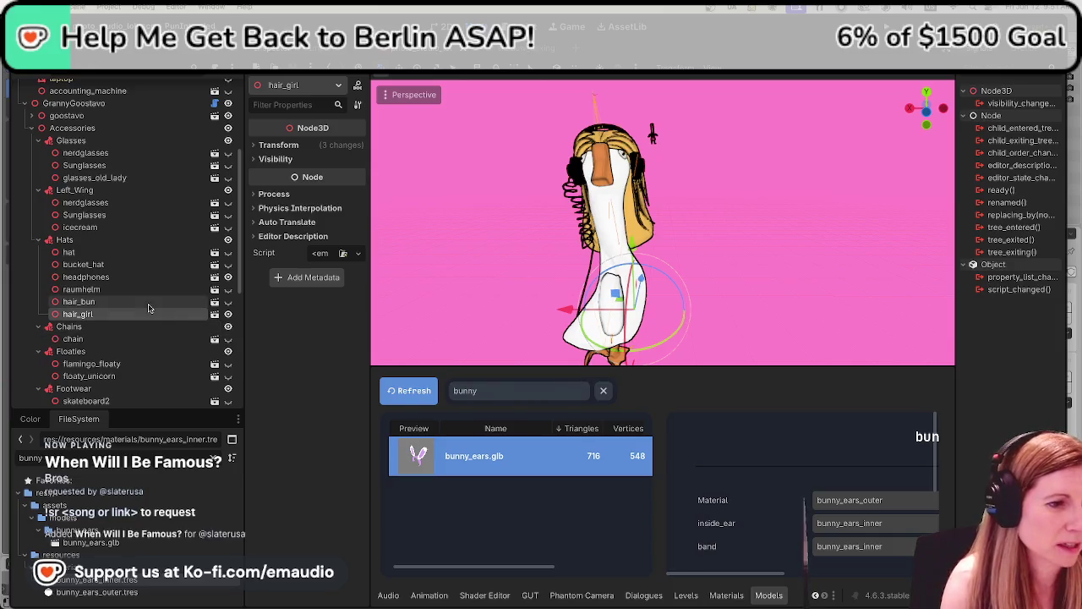
Add bunny_ears.glb under the goose's Hats node and hide its headphones
click(128, 543)
drag(118, 546, 71, 238)
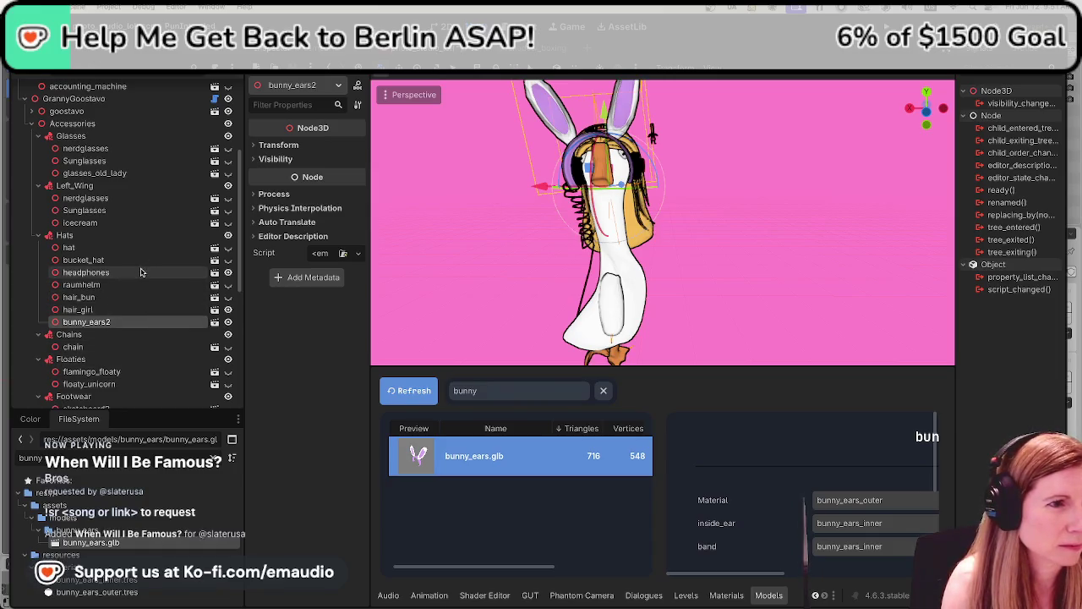
click(228, 272)
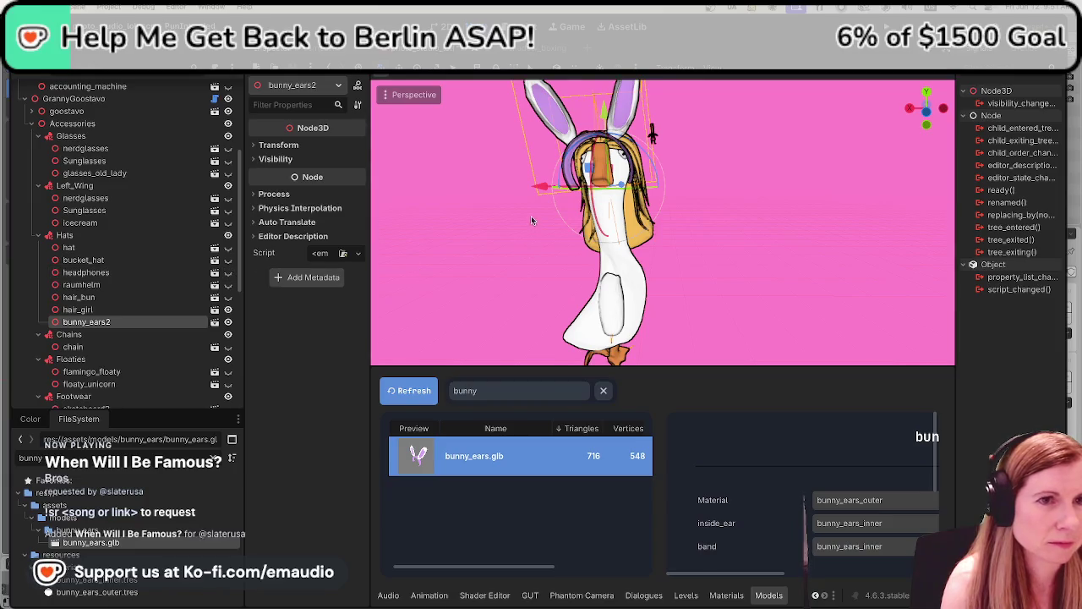
Shift the bunny ears sideways along X and frame the view on them
drag(541, 188, 548, 188)
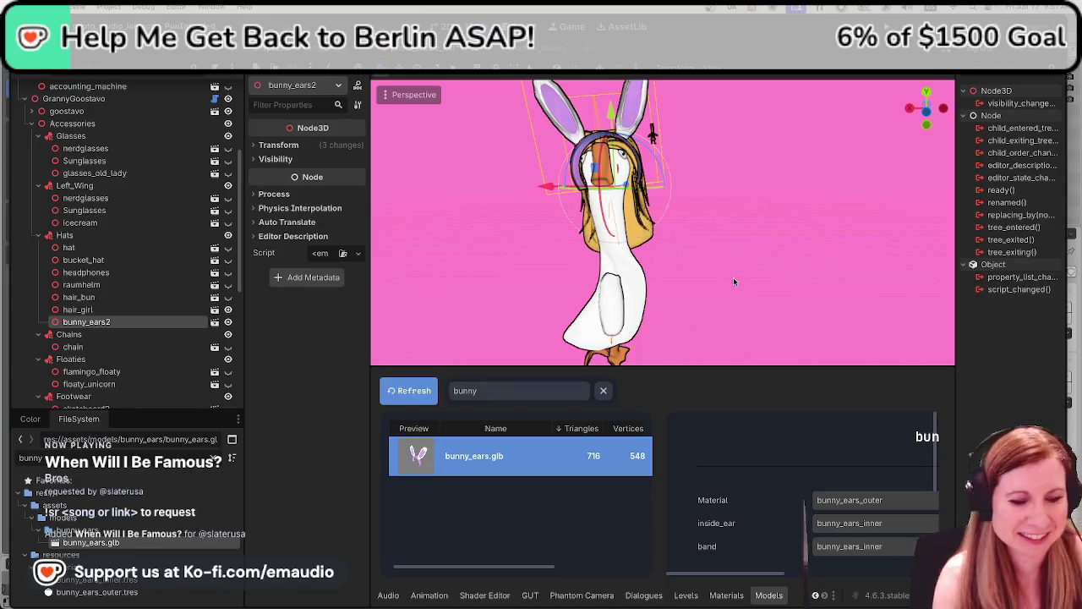
scroll(733, 273, up, 2)
scroll(725, 265, down, 10)
scroll(736, 260, up, 2)
scroll(741, 258, up, 2)
right_drag(784, 299, 780, 295)
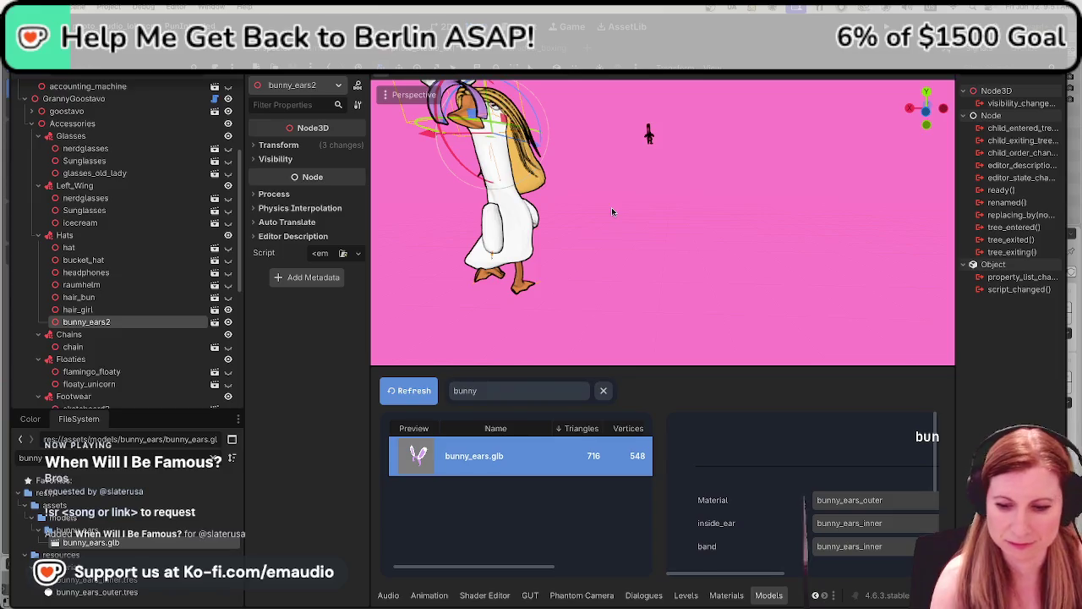
key(f)
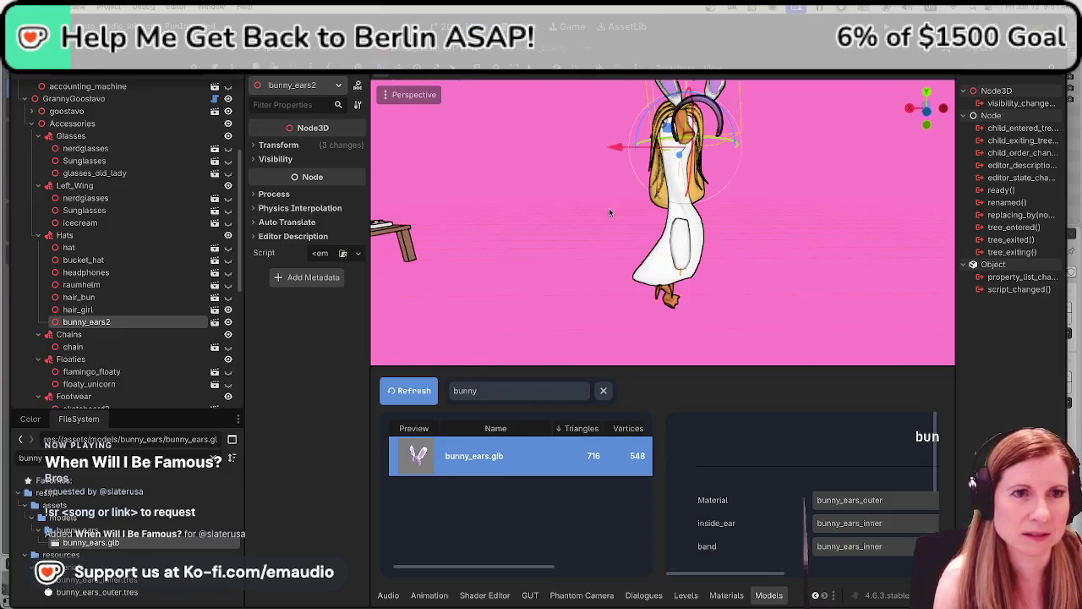
scroll(609, 208, down, 1)
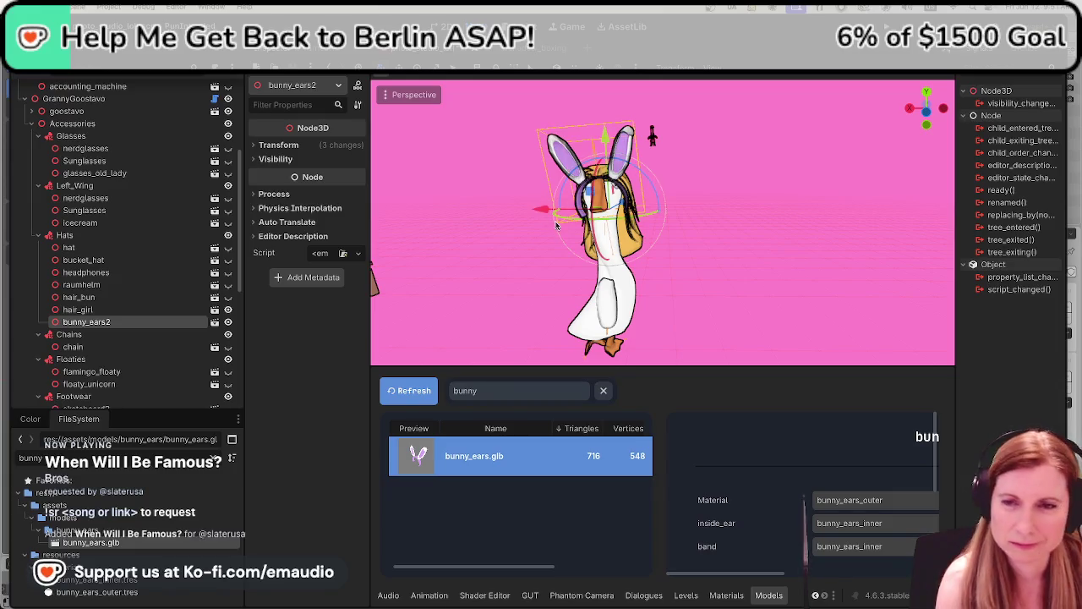
Nudge the bunny ears left and raise them, checking the head from side and front
scroll(609, 228, down, 10)
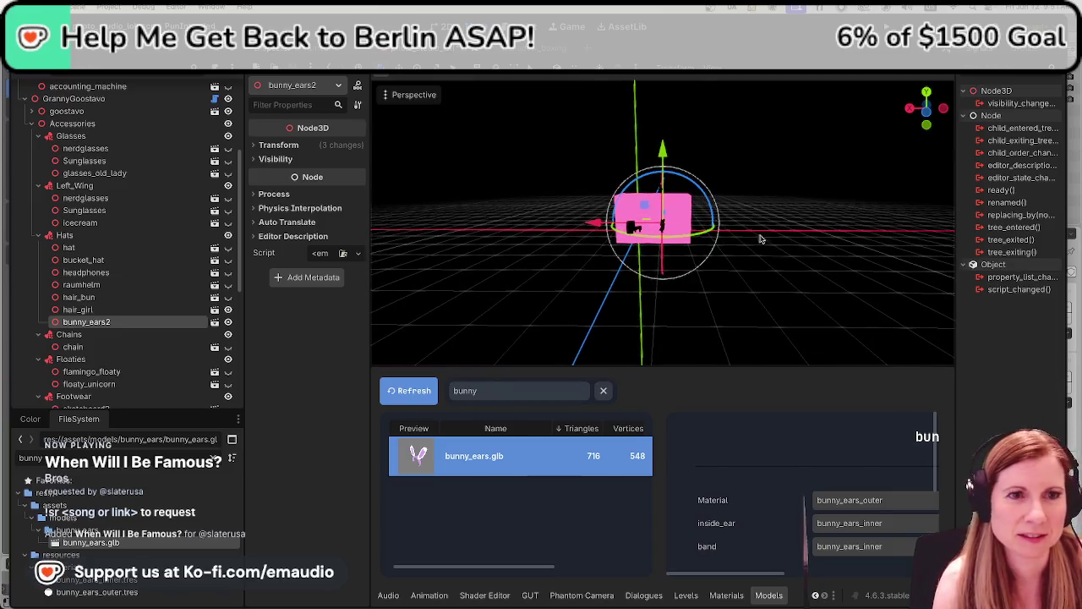
scroll(660, 235, up, 5)
scroll(661, 235, up, 5)
scroll(661, 245, up, 3)
scroll(662, 270, up, 3)
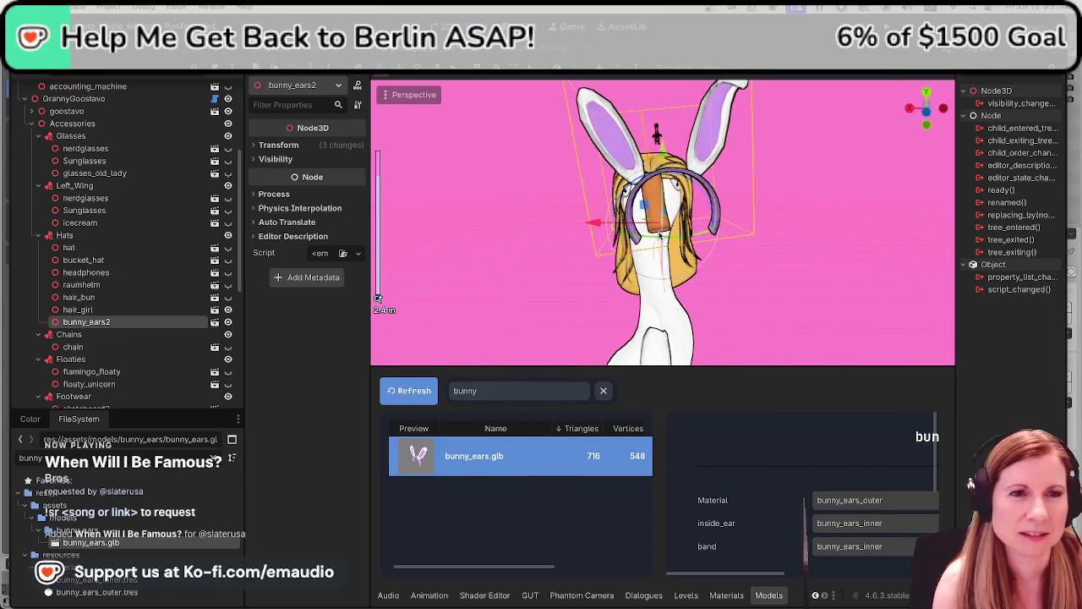
mouse_move(662, 294)
middle_down()
mouse_move(643, 228)
mouse_move(499, 224)
middle_up()
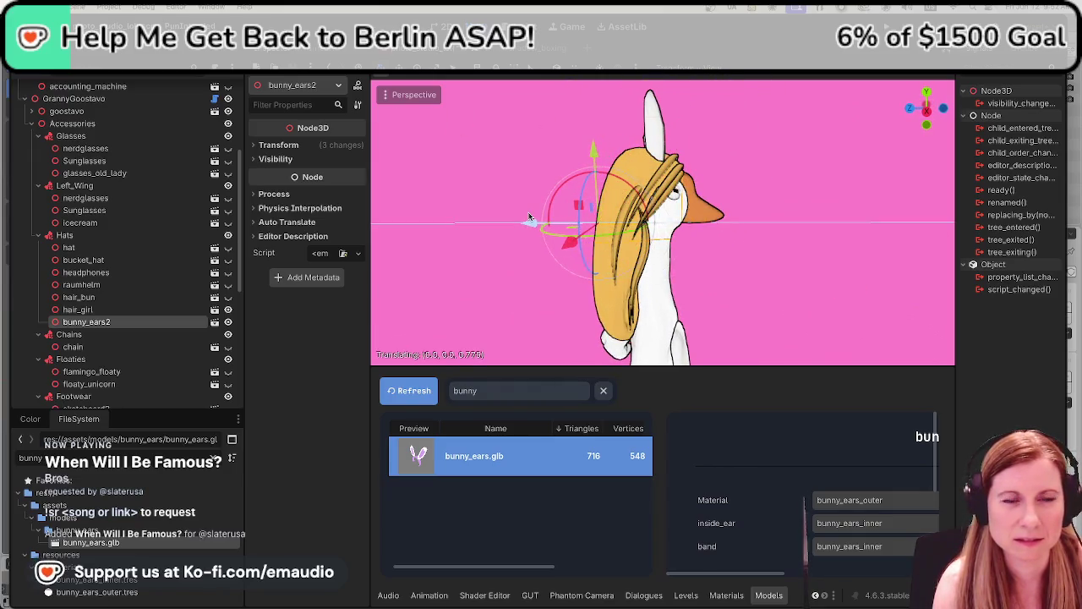
middle_drag(763, 281, 560, 275)
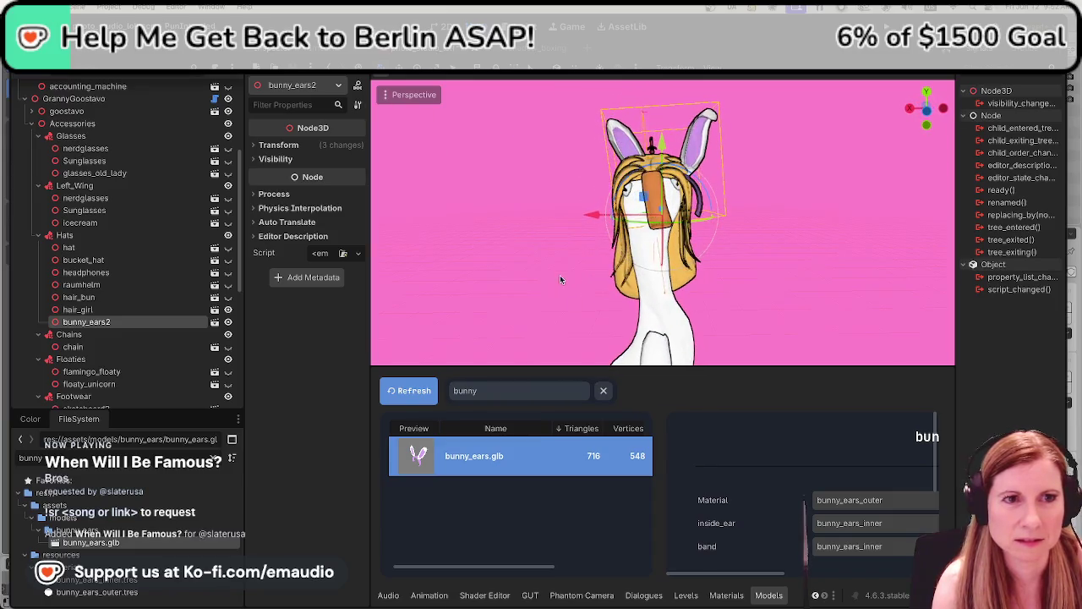
drag(596, 216, 581, 213)
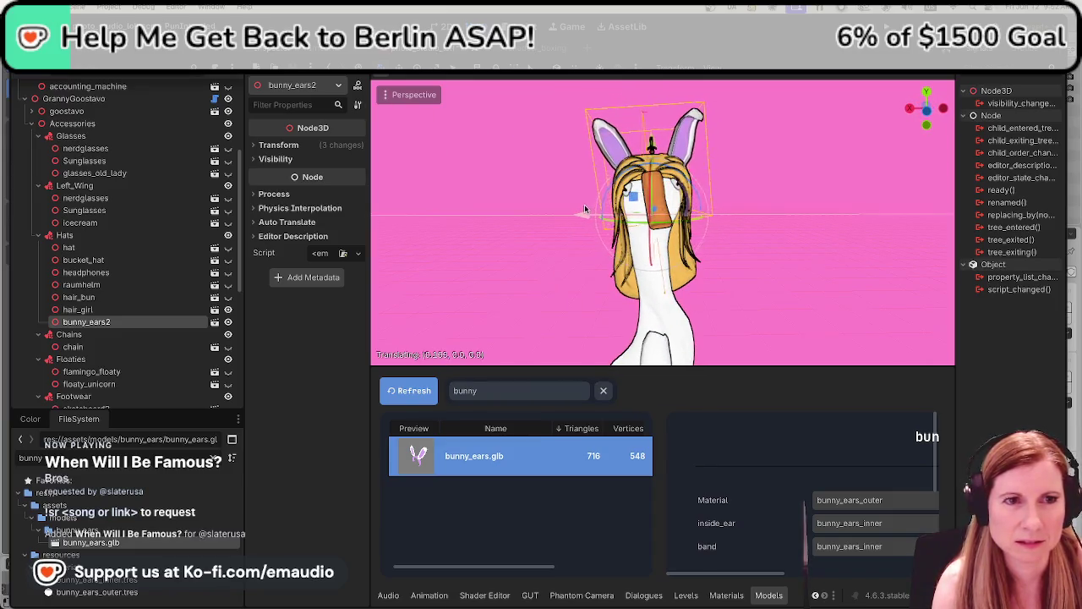
drag(650, 143, 575, 193)
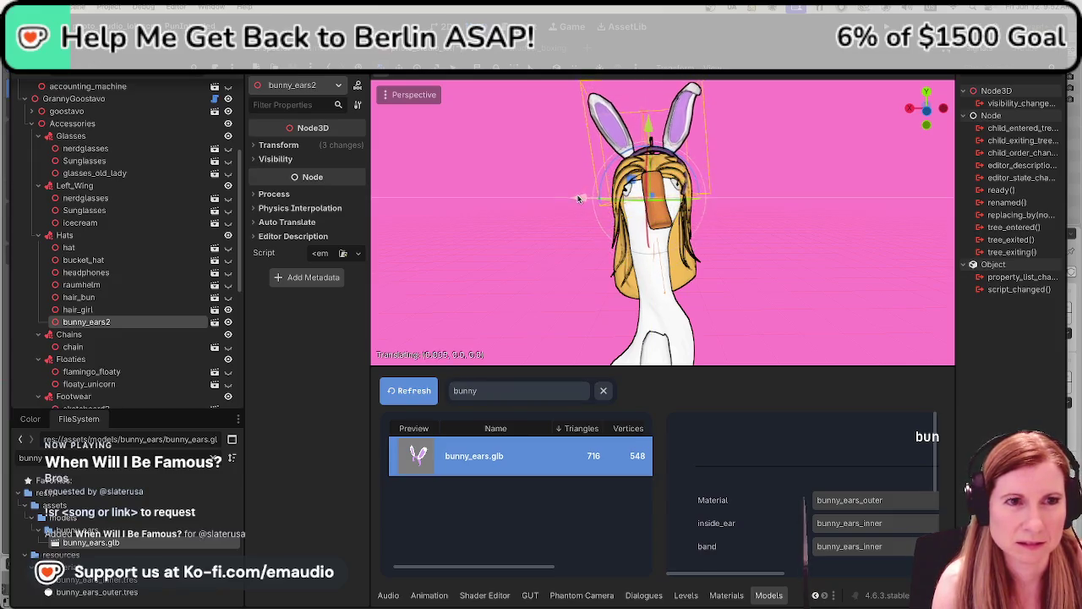
mouse_move(575, 193)
middle_down()
mouse_move(633, 235)
mouse_move(878, 257)
mouse_move(847, 284)
middle_up()
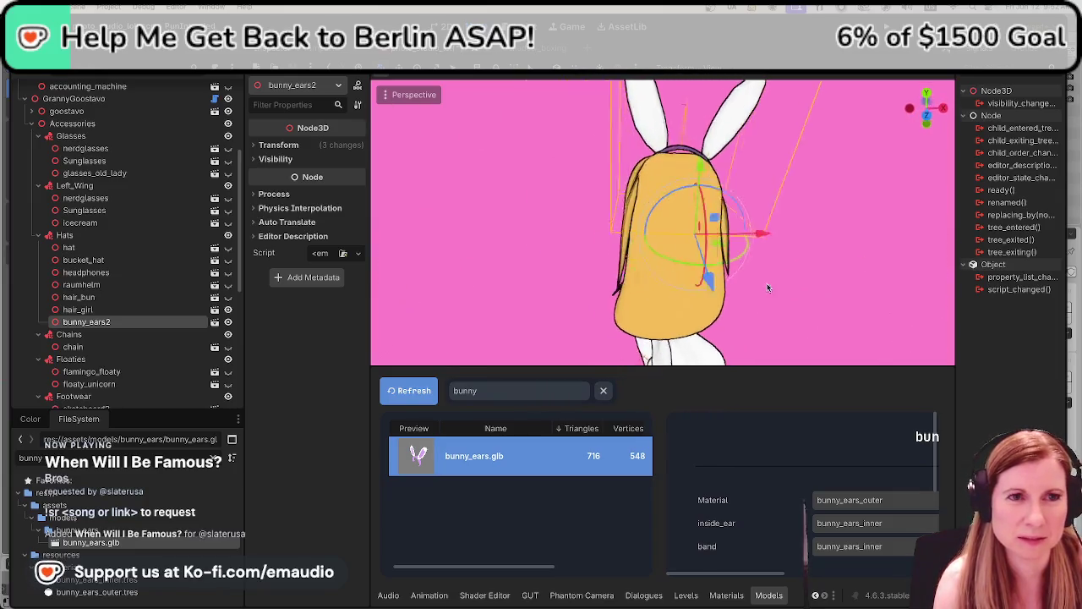
mouse_move(706, 323)
middle_down()
mouse_move(918, 288)
mouse_move(804, 326)
mouse_move(787, 230)
mouse_move(731, 273)
mouse_move(593, 260)
mouse_move(538, 278)
mouse_move(532, 334)
mouse_move(707, 182)
middle_up()
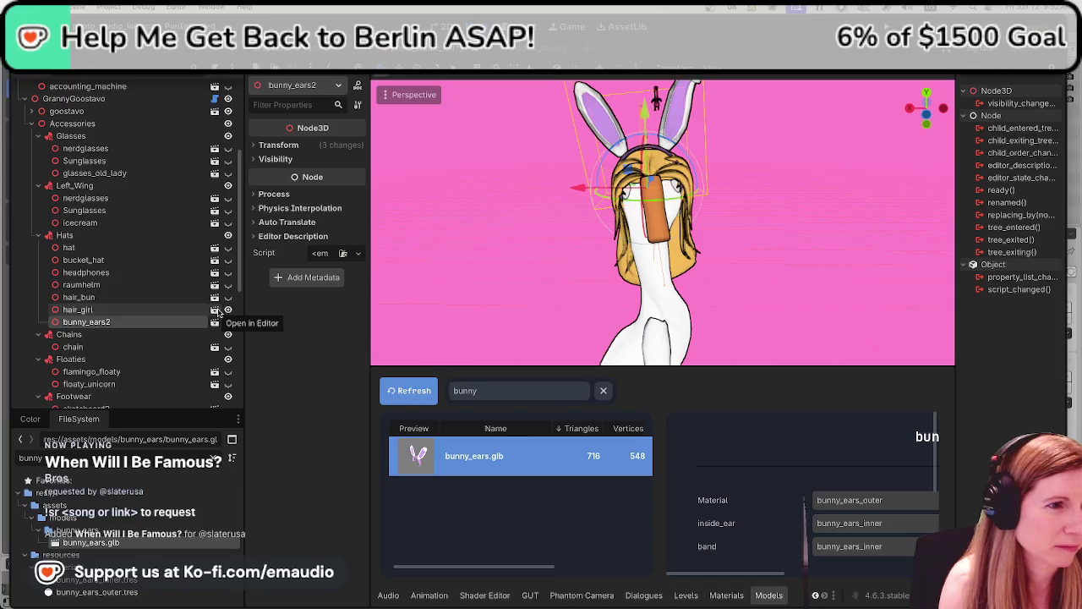
Hide the goose's hair_girl hair and lower the bunny ears snugly onto its head
click(227, 310)
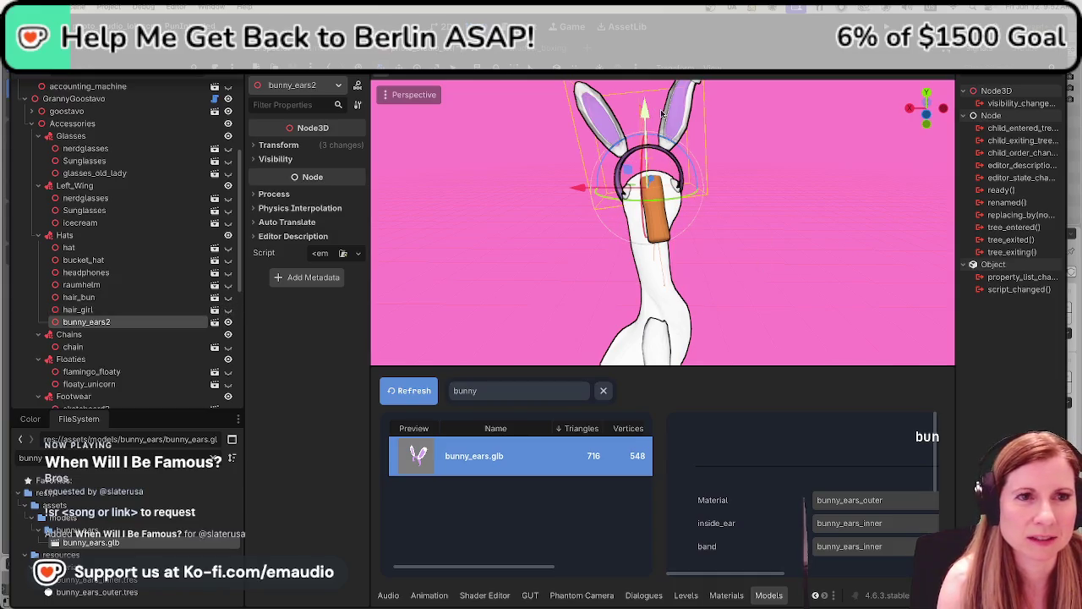
drag(645, 114, 645, 135)
mouse_move(645, 135)
middle_down()
mouse_move(858, 208)
mouse_move(580, 268)
mouse_move(548, 258)
middle_up()
drag(799, 222, 810, 222)
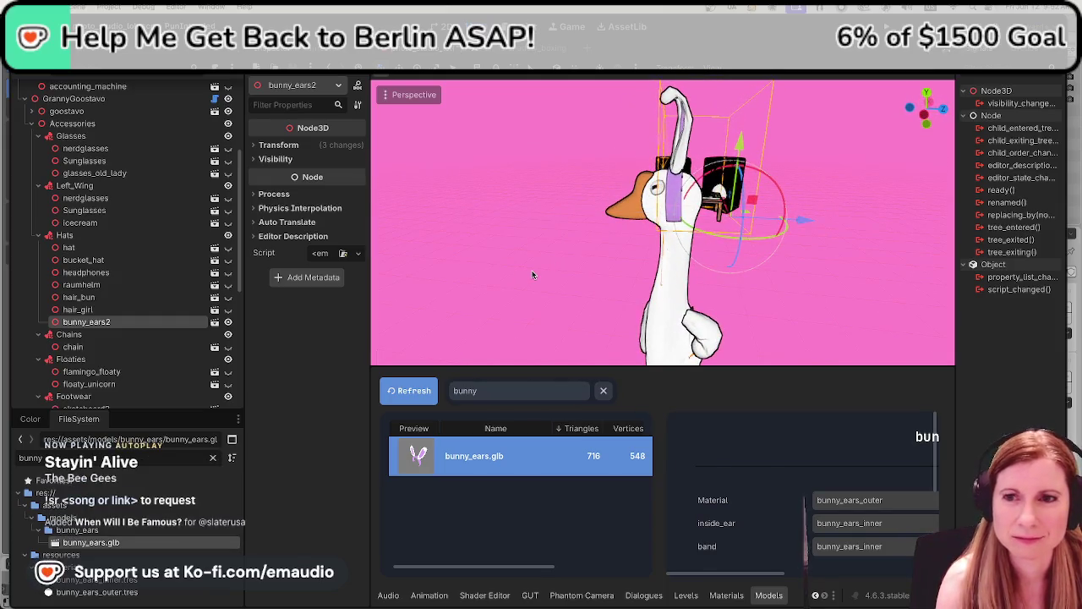
middle_drag(535, 275, 844, 269)
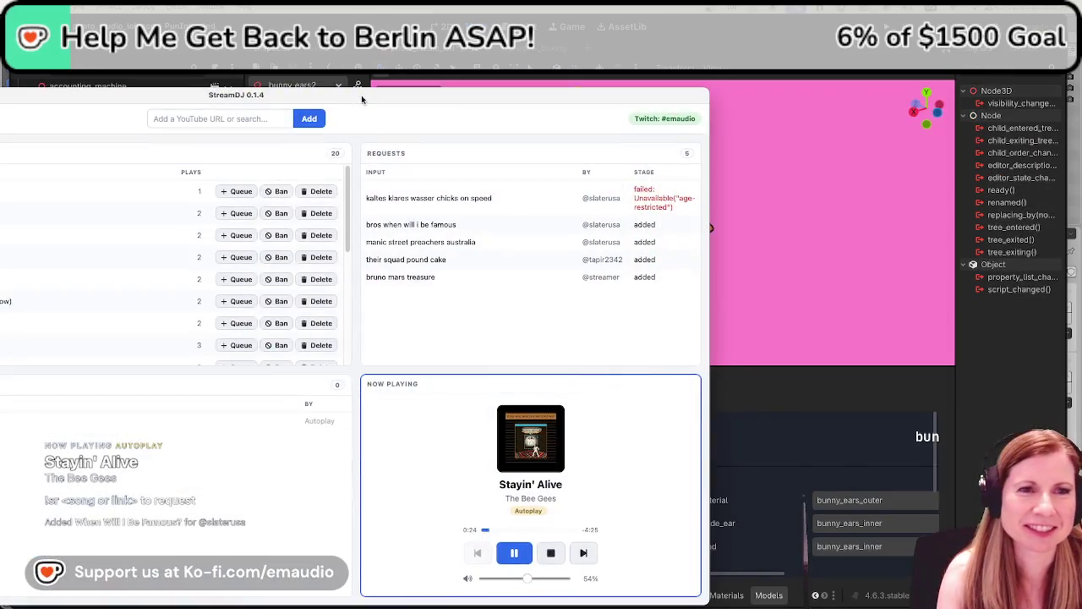
drag(361, 95, 434, 88)
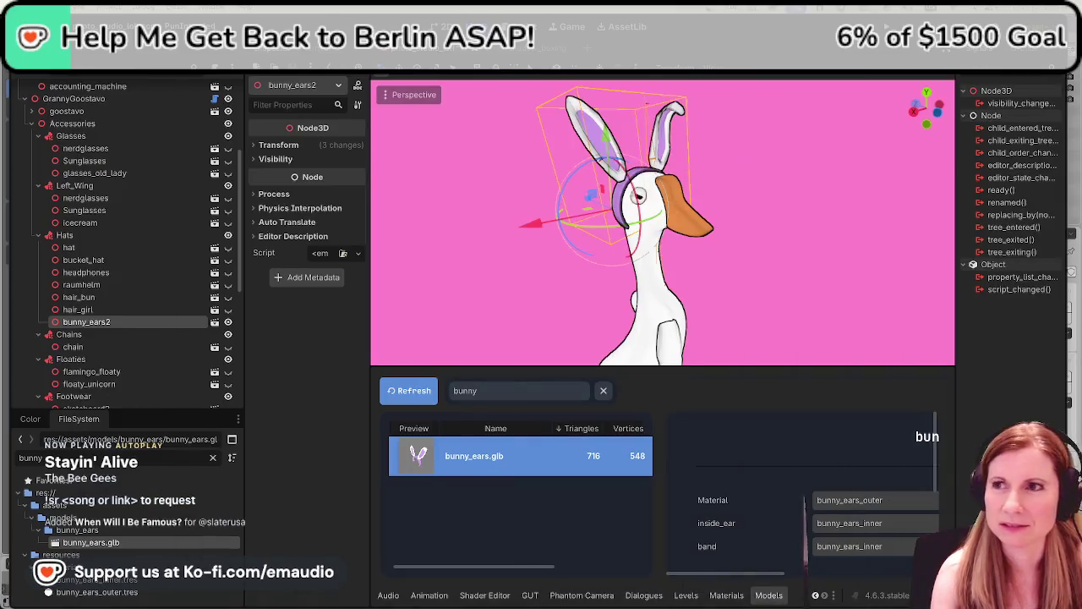
Check the fitted ears from several angles and save the PhotoStudioLOL scene with Ctrl+S
mouse_move(786, 296)
middle_down()
mouse_move(600, 322)
mouse_move(412, 279)
mouse_move(452, 224)
mouse_move(685, 314)
mouse_move(690, 248)
middle_up()
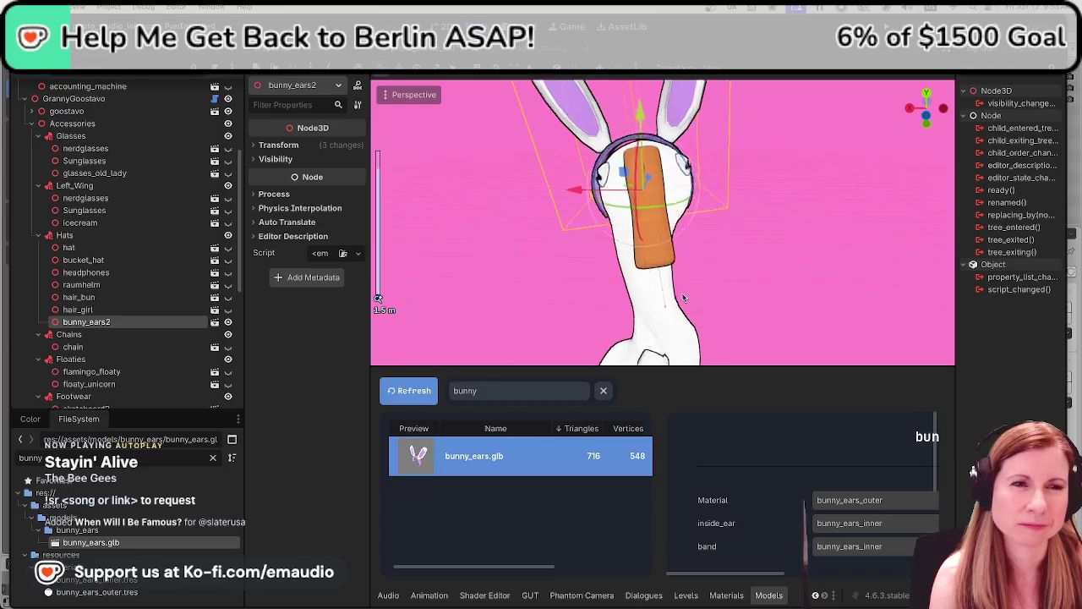
scroll(687, 241, up, 3)
scroll(685, 233, up, 2)
scroll(681, 223, down, 3)
middle_drag(681, 223, 898, 155)
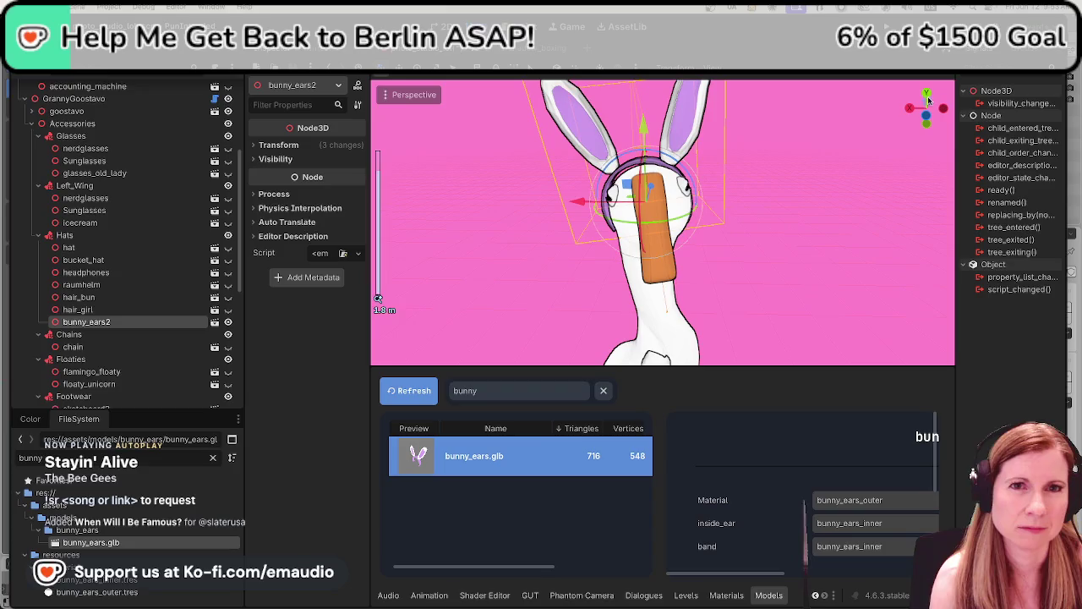
key(ctrl+s)
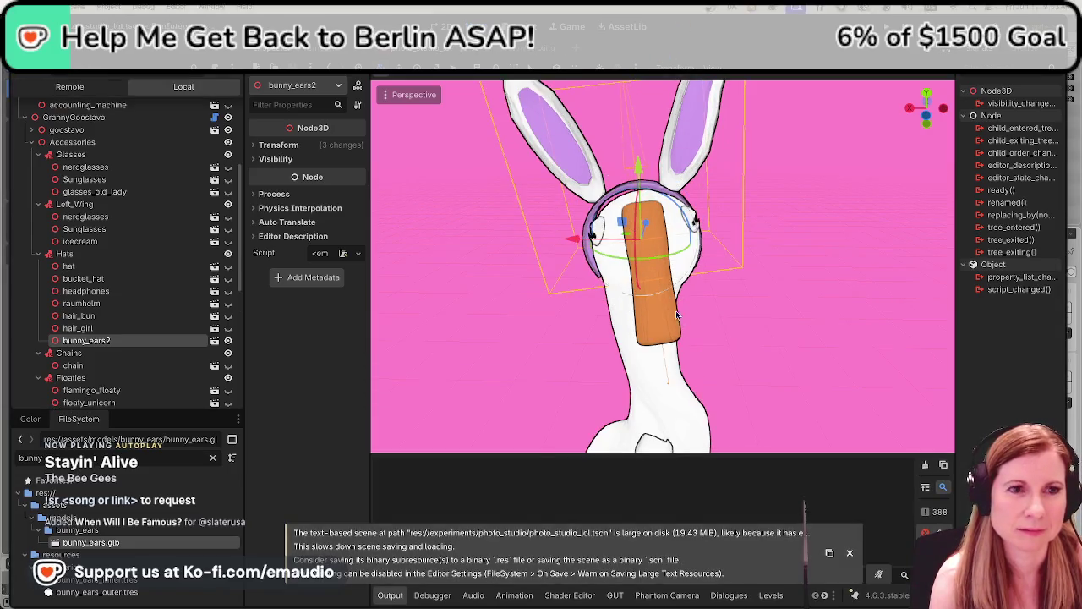
scroll(714, 329, down, 5)
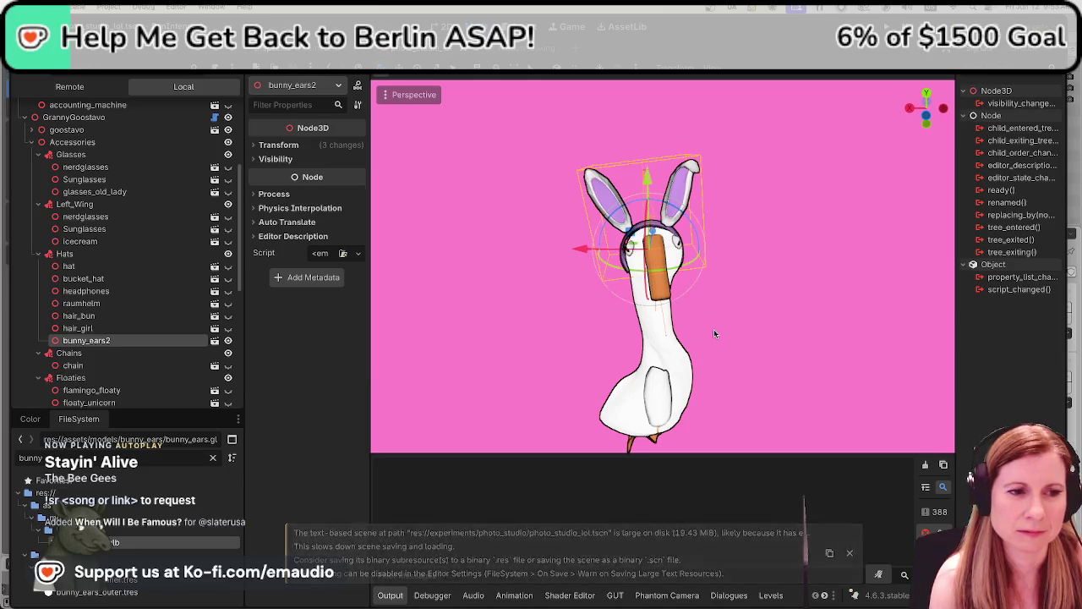
mouse_move(714, 328)
middle_down()
mouse_move(721, 315)
mouse_move(707, 338)
middle_up()
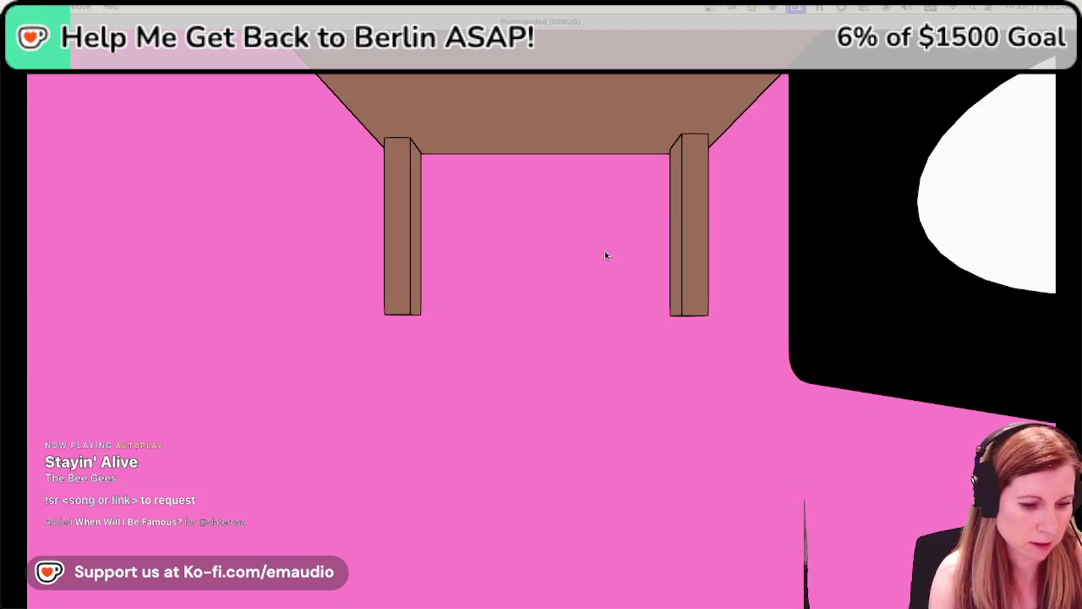
Take control of the free-look camera inside the running pink studio scene
click(607, 251)
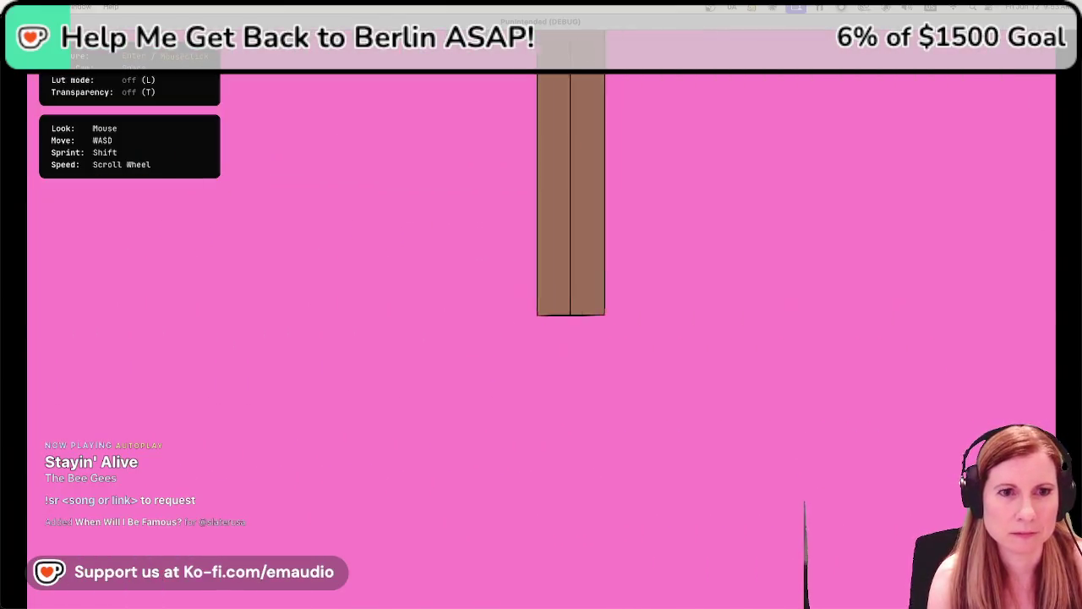
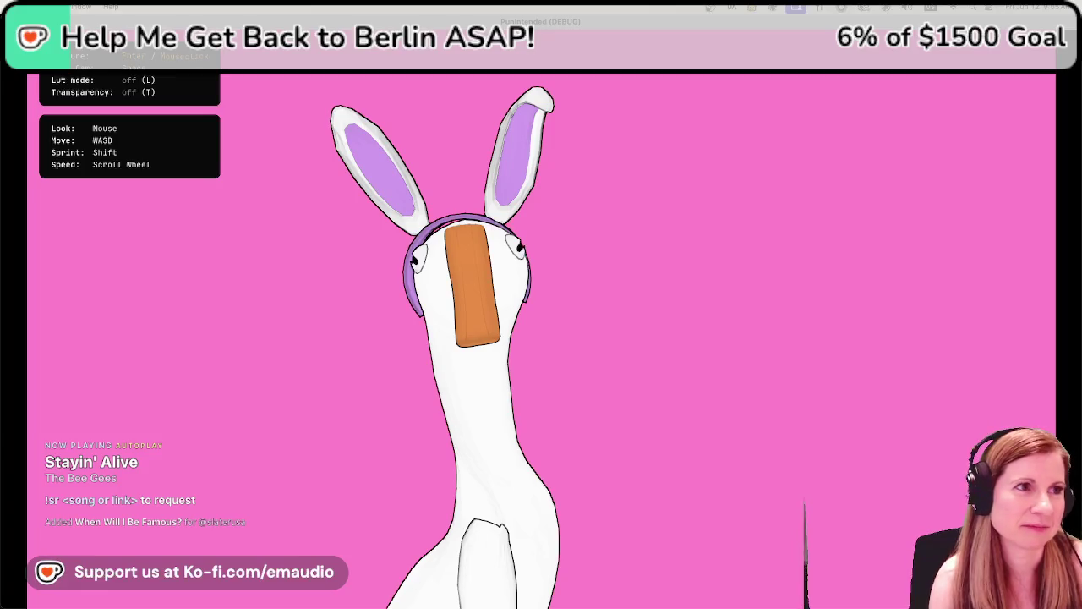
Stop the running game and save the goose scene
key(super+period)
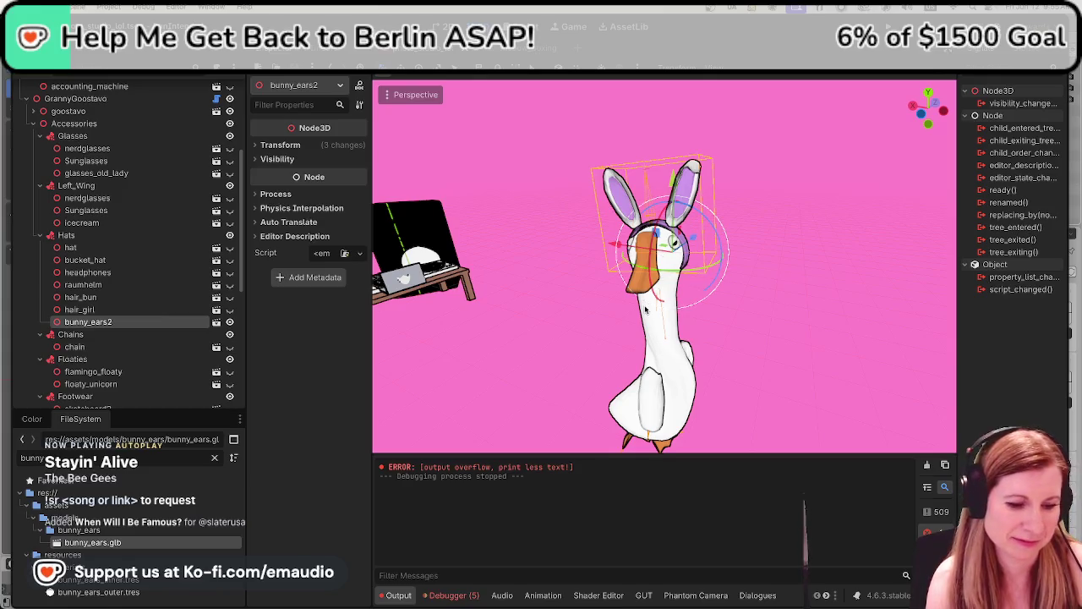
key(ctrl+s)
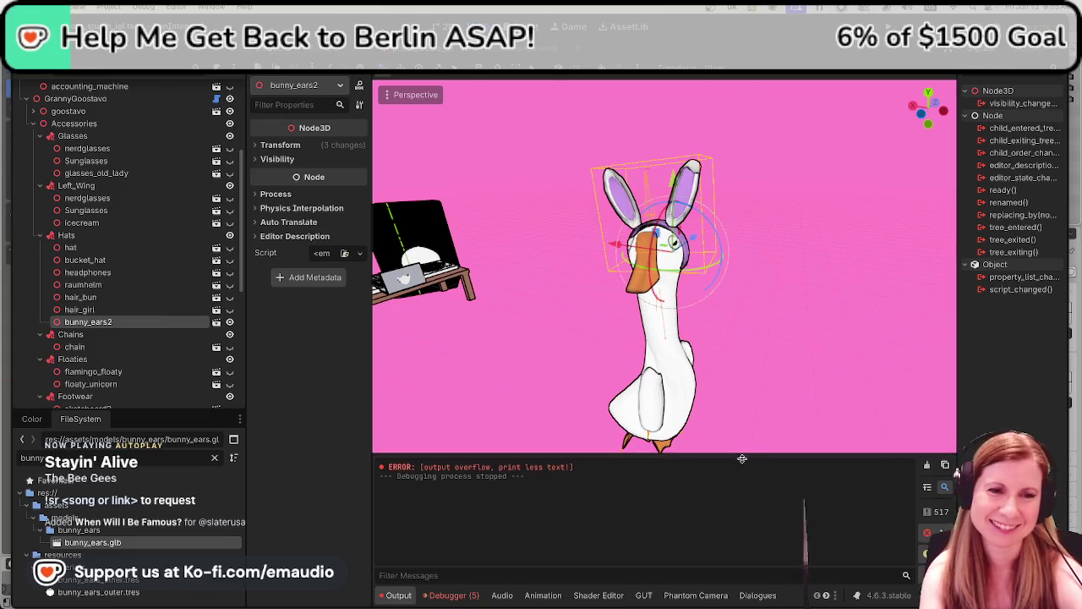
click(780, 191)
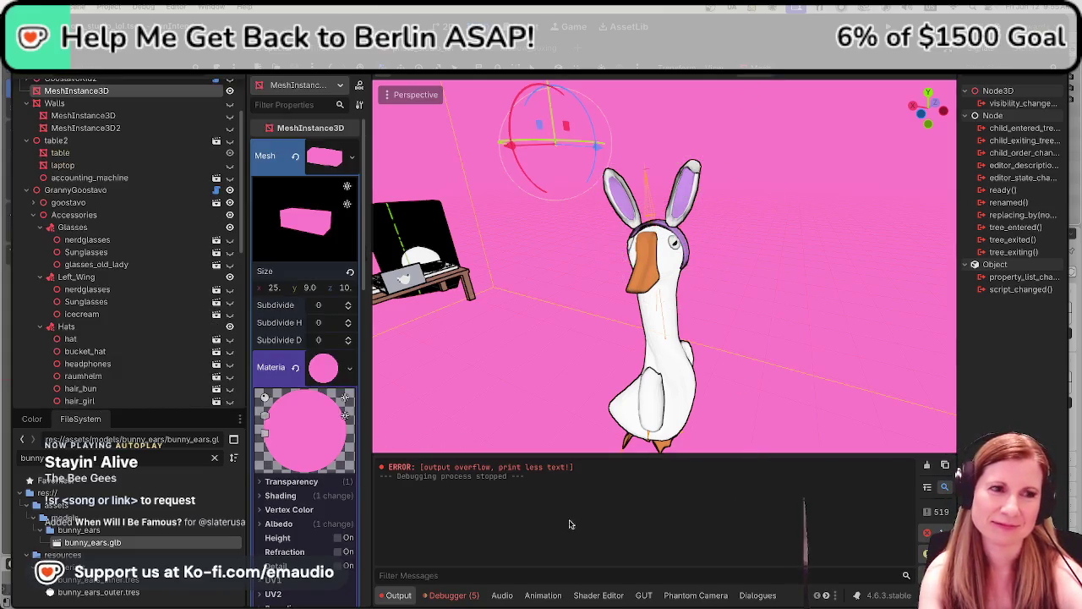
key(w)
mouse_move(727, 331)
middle_down()
mouse_move(803, 316)
mouse_move(769, 316)
mouse_move(719, 346)
mouse_move(625, 222)
middle_up()
Lower the bunny ears slightly on the goose's head and save the scene
click(624, 222)
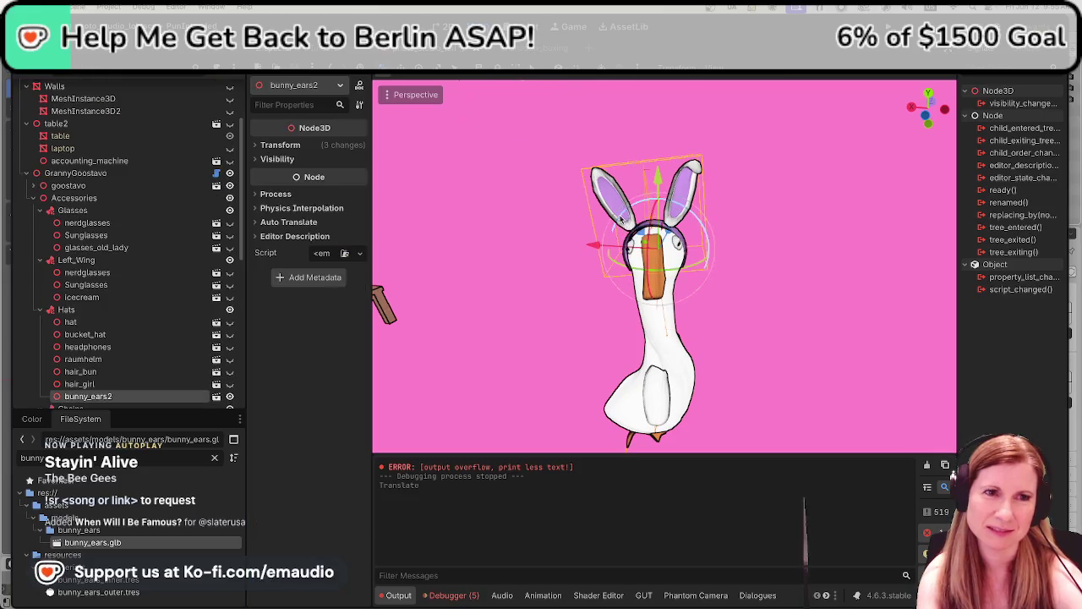
drag(653, 195, 657, 186)
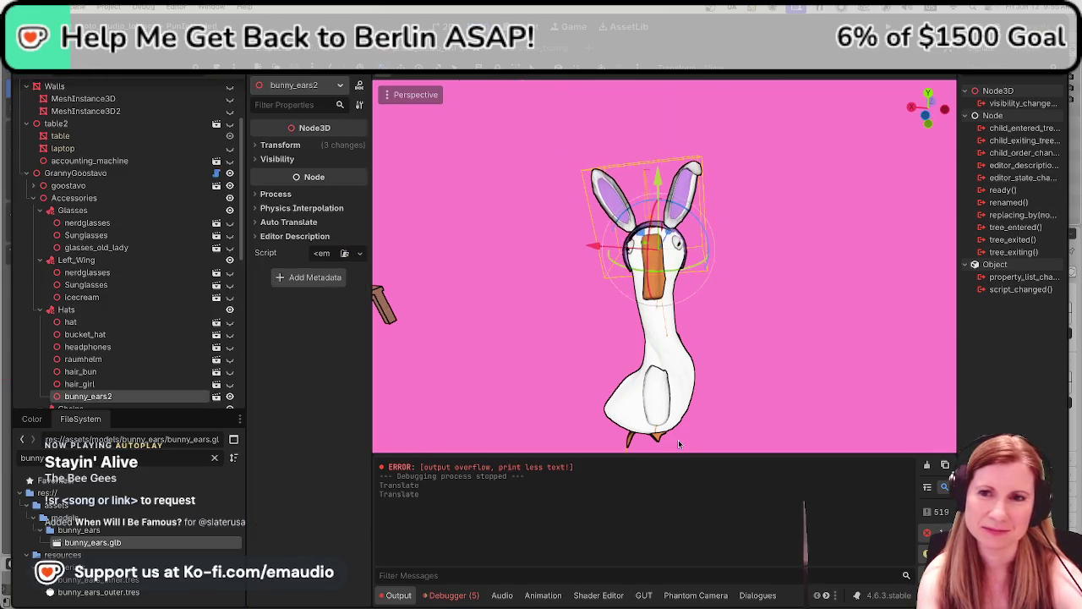
scroll(748, 319, up, 3)
scroll(748, 319, up, 2)
middle_drag(748, 319, 727, 178)
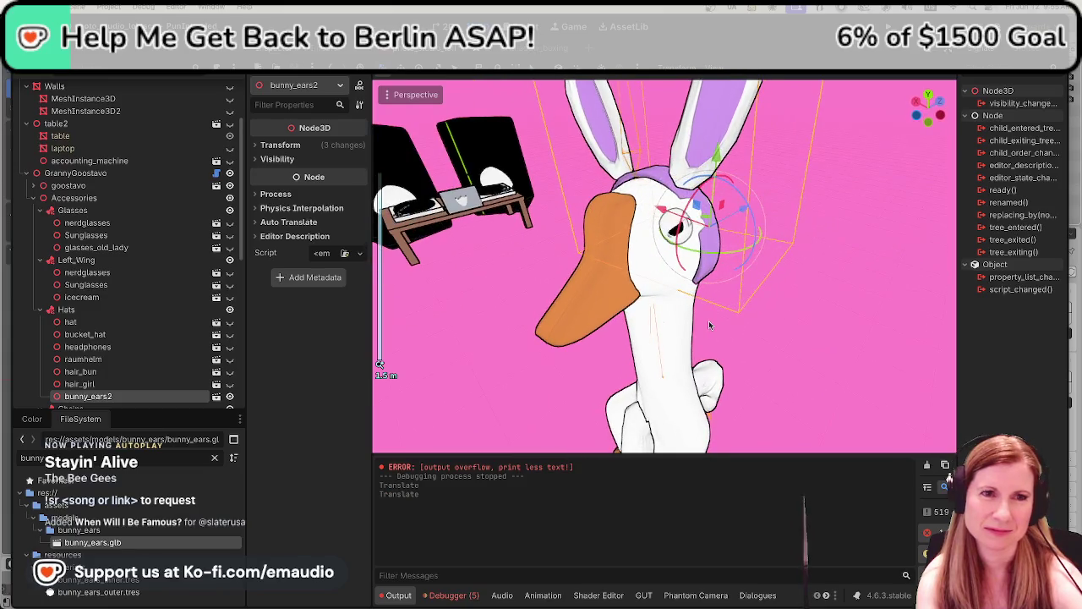
drag(719, 151, 717, 152)
middle_drag(728, 313, 795, 297)
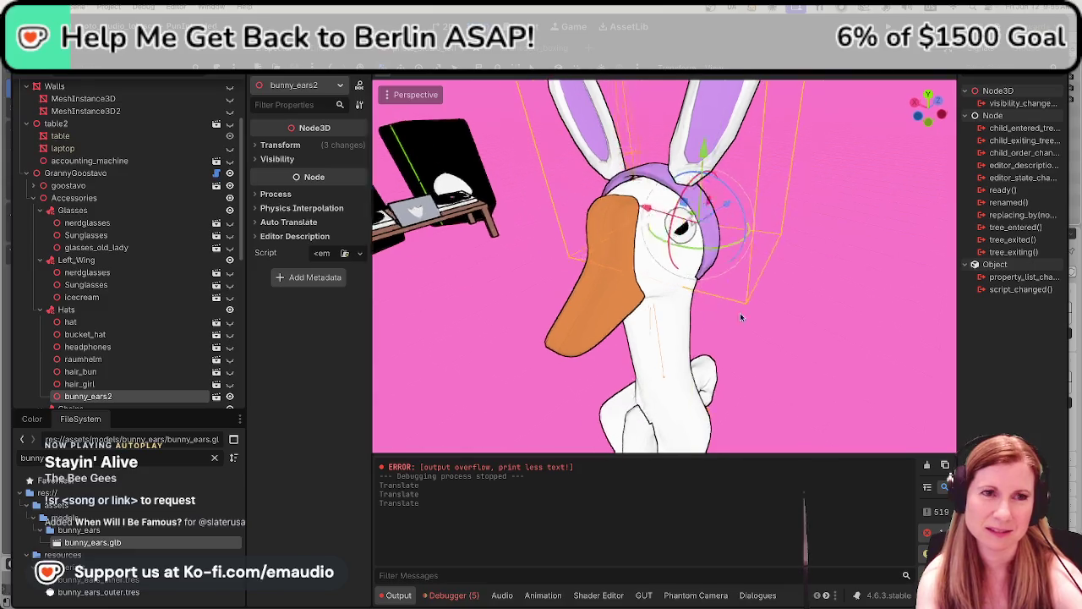
scroll(795, 296, down, 2)
click(789, 302)
key(ctrl+s)
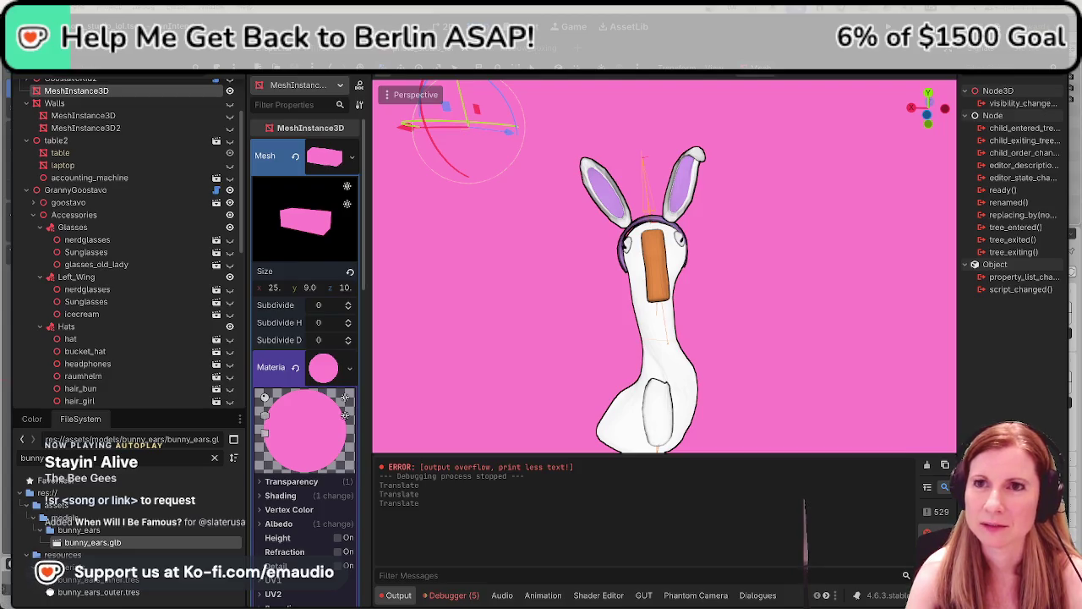
Switch from Godot to the Accessory Ideas Google Doc
key(alt+Tab)
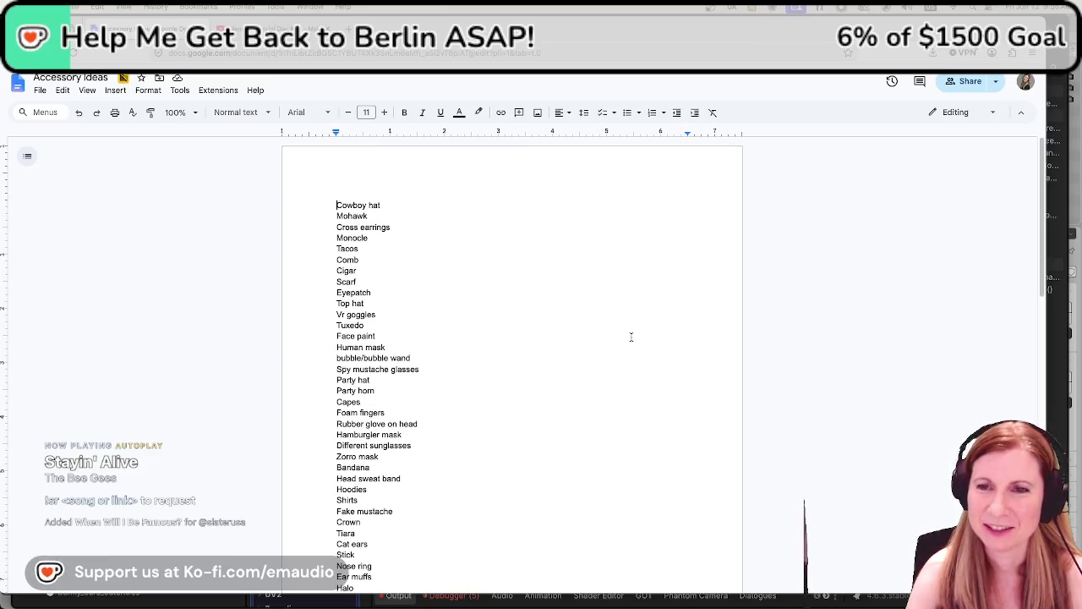
Scroll through the Accessory Ideas list, then bring StreamDJ to the front
scroll(642, 380, down, 1)
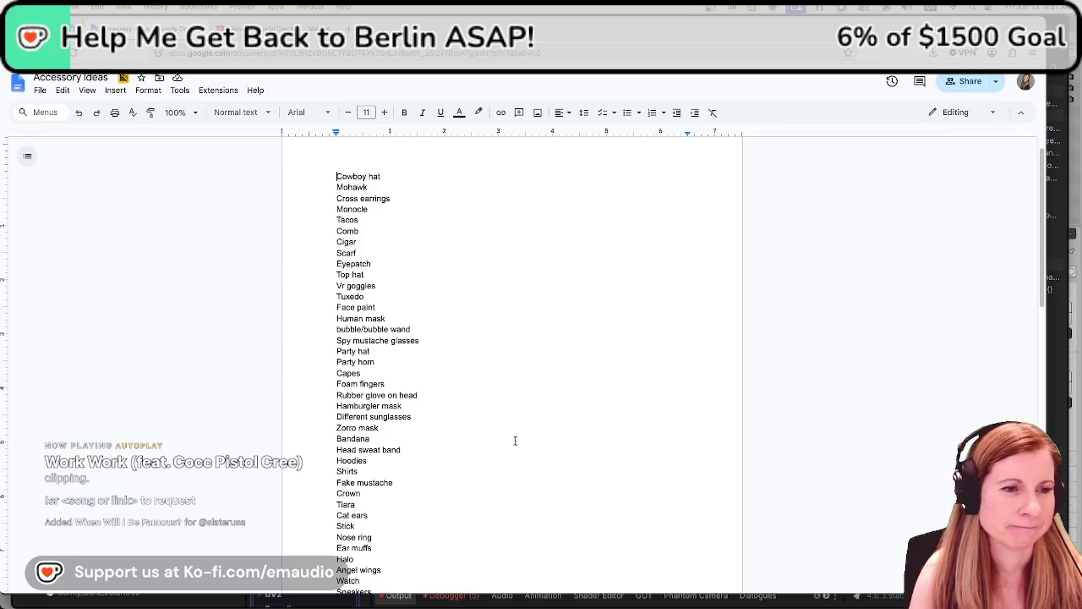
scroll(529, 449, down, 2)
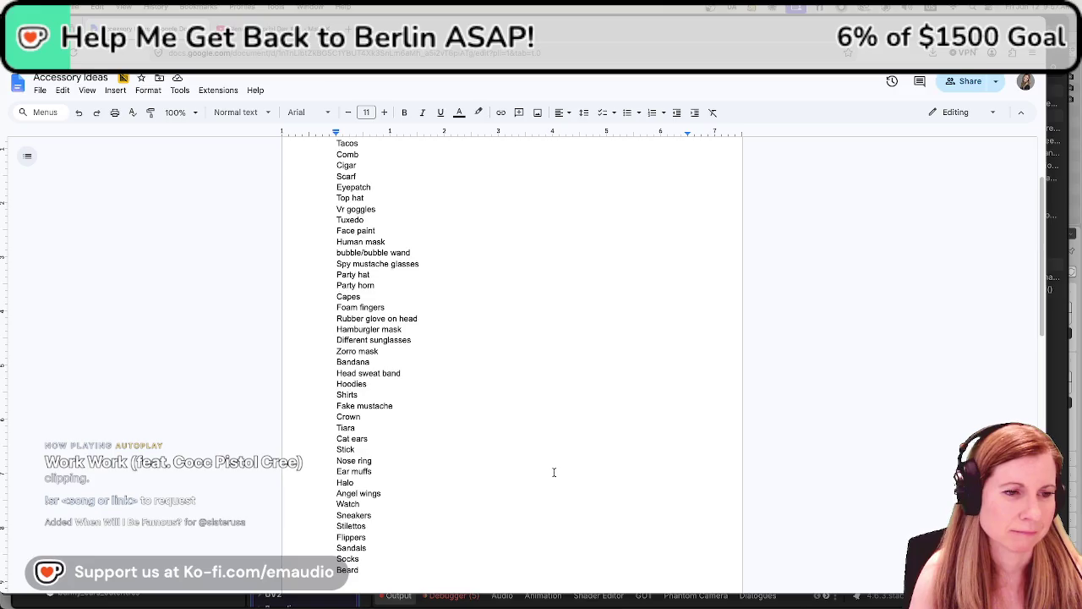
scroll(566, 474, up, 3)
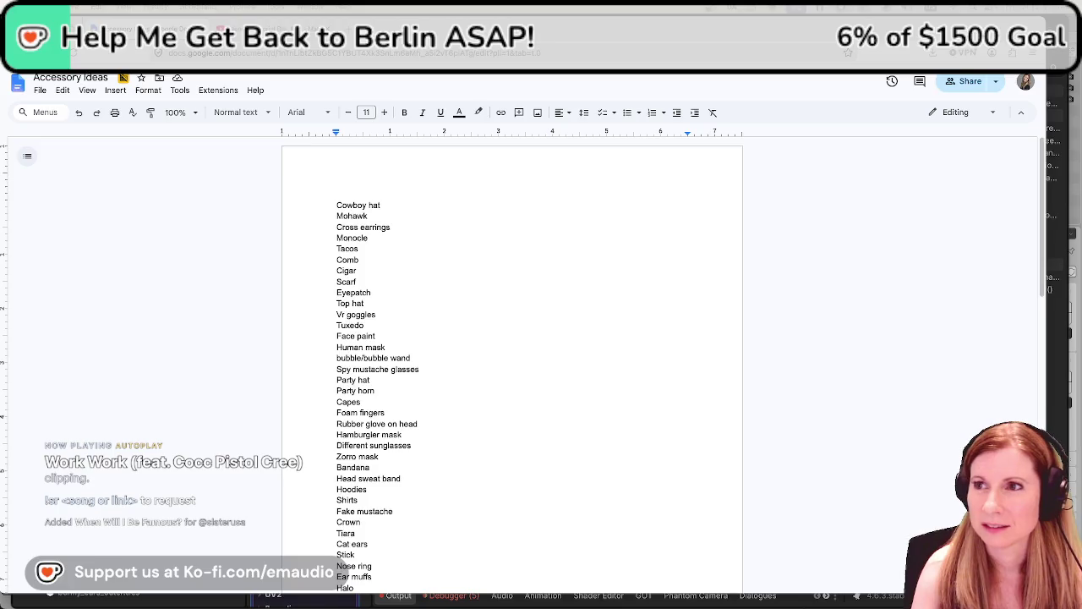
key(alt+Tab)
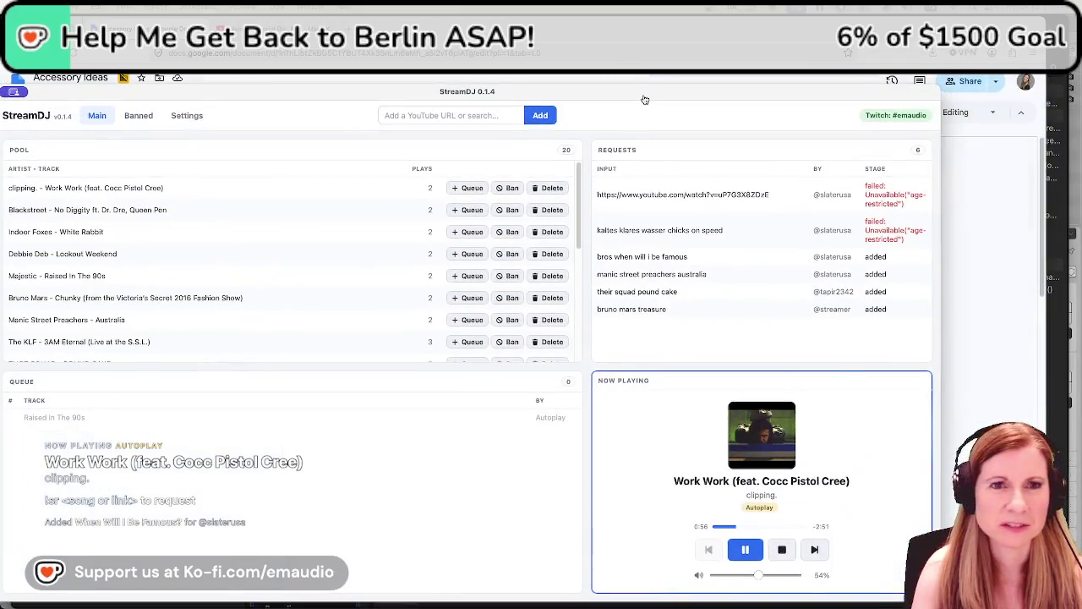
Nudge the StreamDJ window right, then hide it to return to Accessory Ideas
mouse_move(644, 100)
mouse_down()
mouse_move(715, 83)
mouse_move(698, 88)
mouse_up()
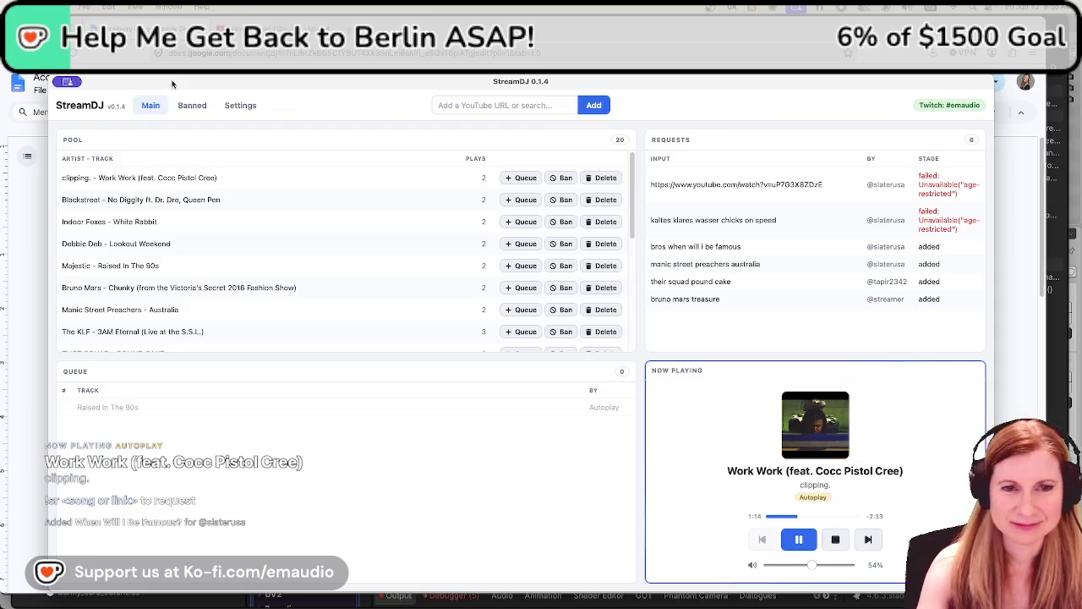
key(super+Tab)
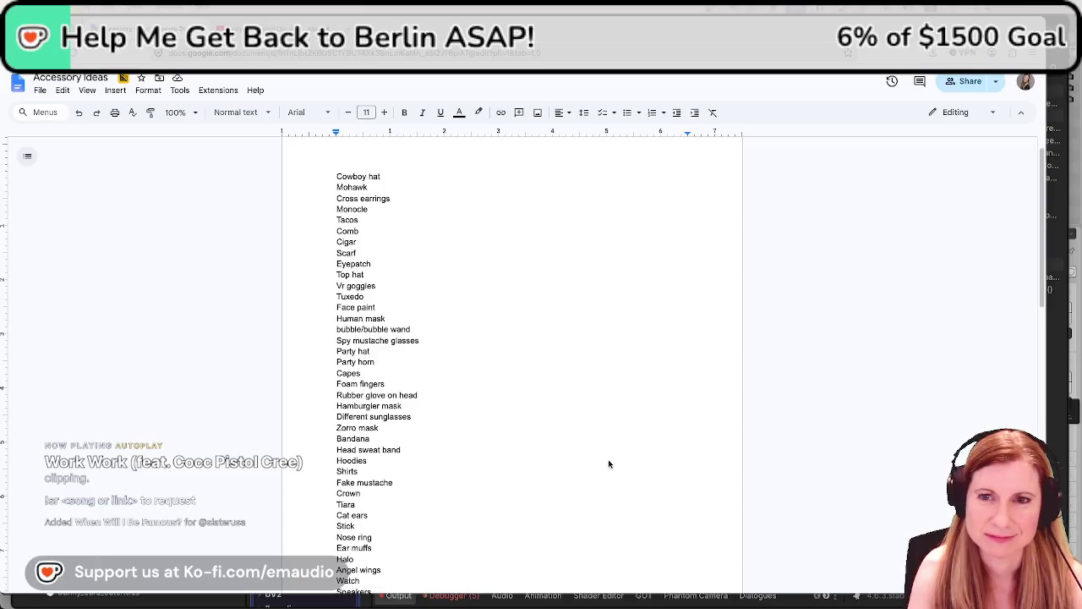
scroll(567, 454, down, 1)
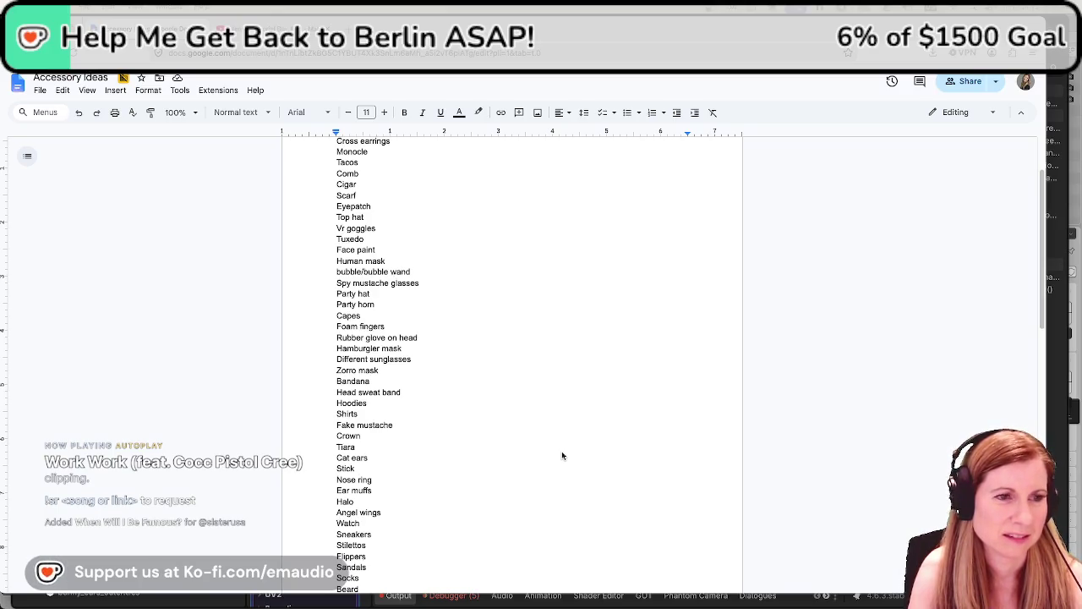
scroll(397, 433, down, 1)
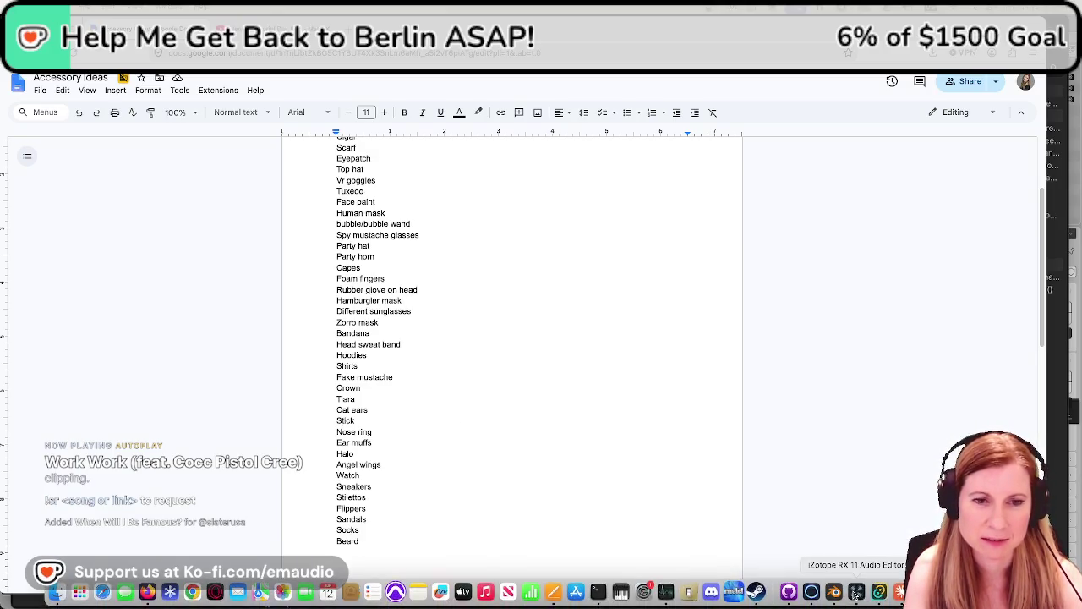
click(834, 591)
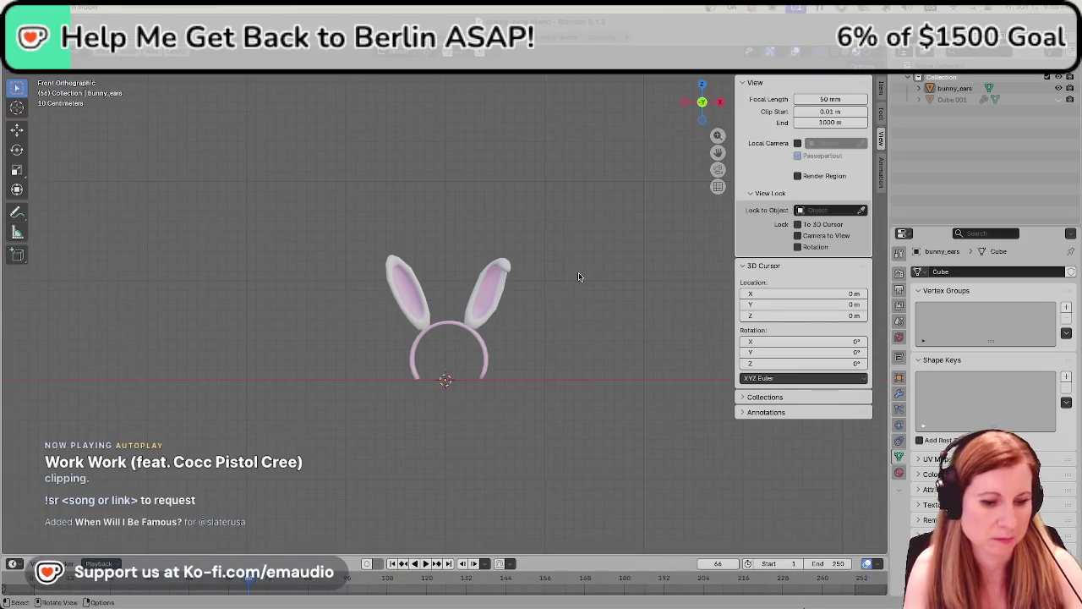
Save the bunny ears file and start a new General scene
key(ctrl+s)
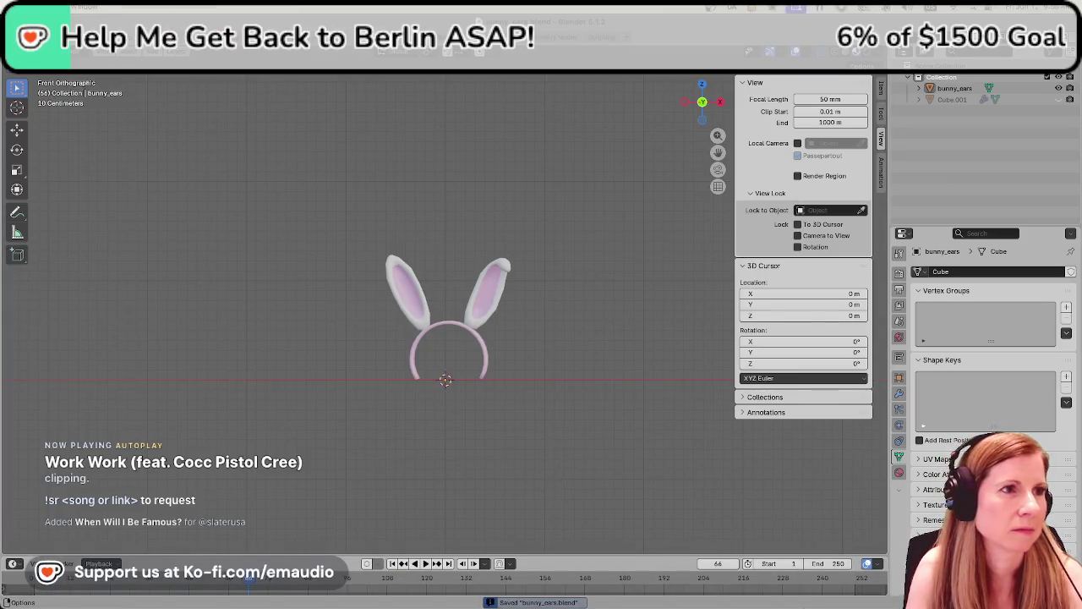
click(35, 35)
click(165, 50)
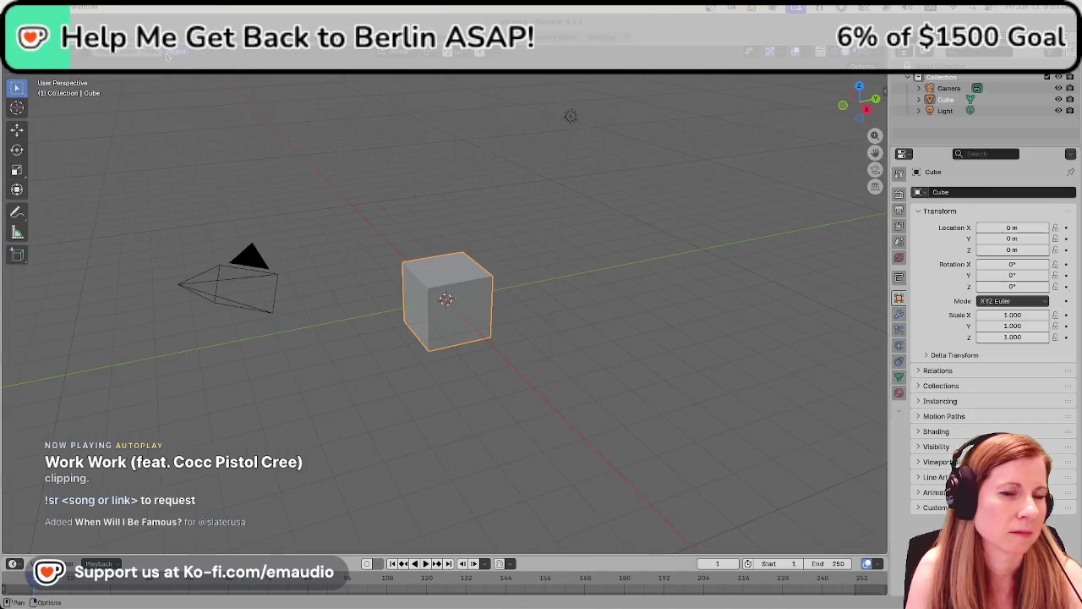
Delete the default camera and light, keeping only the cube, and show its modifiers
click(275, 279)
key(Delete)
click(572, 117)
key(Delete)
click(474, 304)
right_click(469, 319)
click(469, 320)
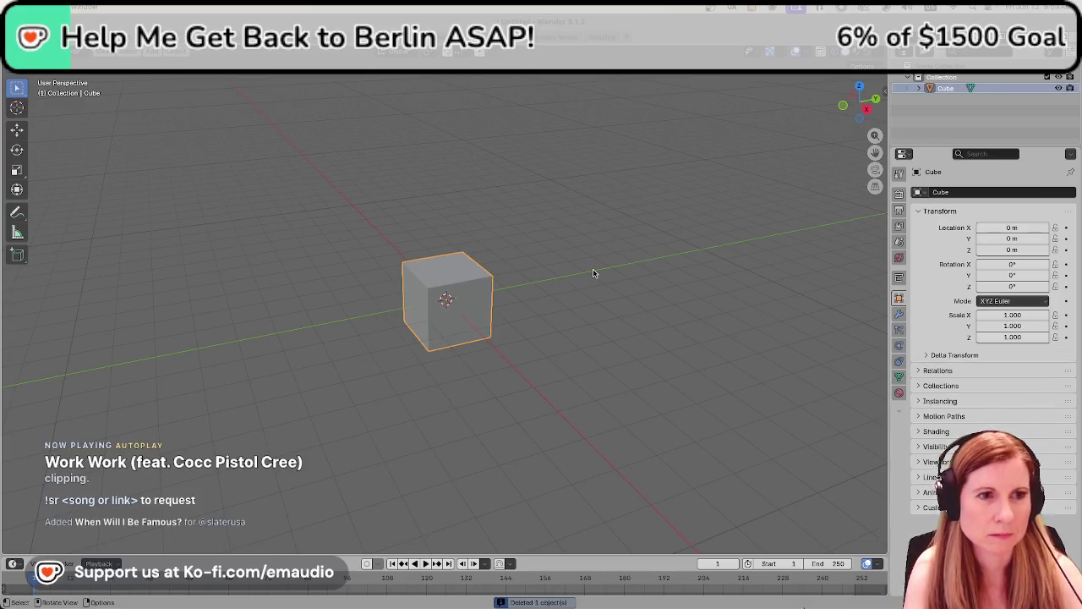
click(900, 315)
click(917, 193)
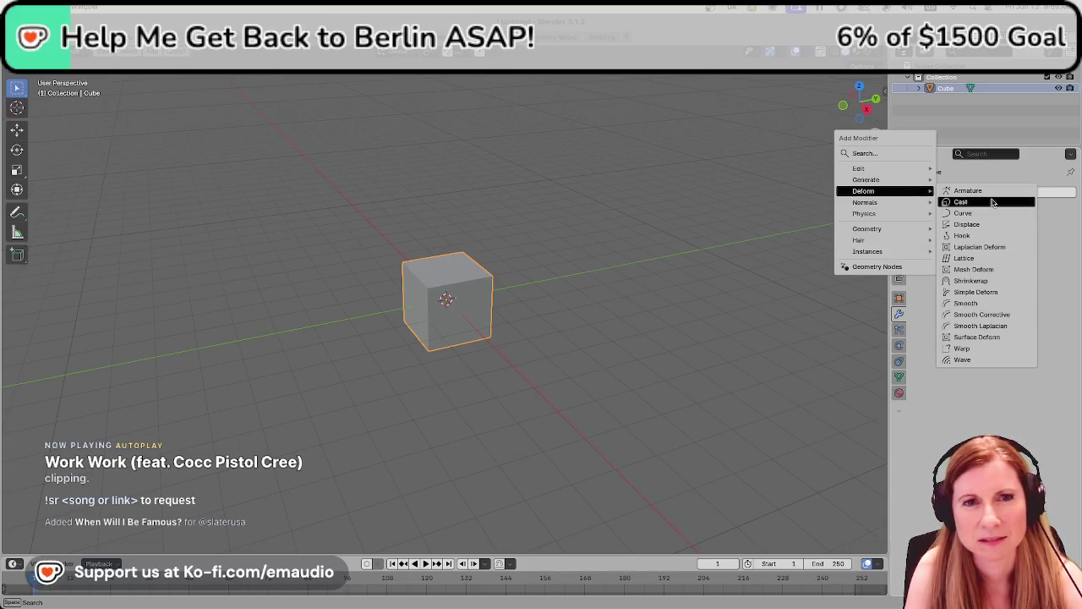
mouse_move(884, 179)
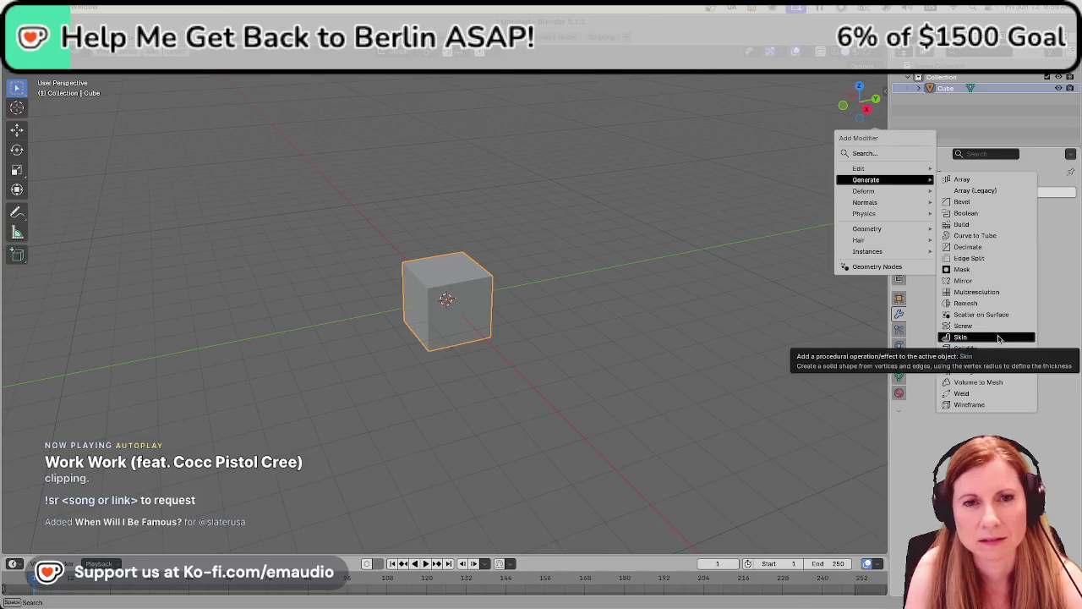
Add a Subdivision modifier to the cube and edit its mesh in front view
click(1012, 361)
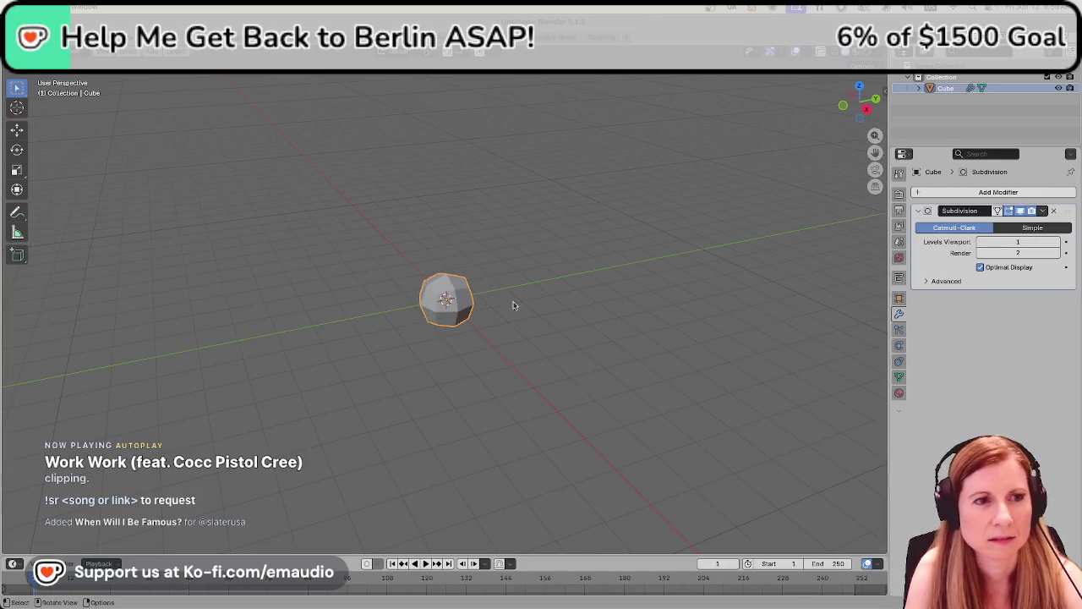
scroll(412, 336, up, 3)
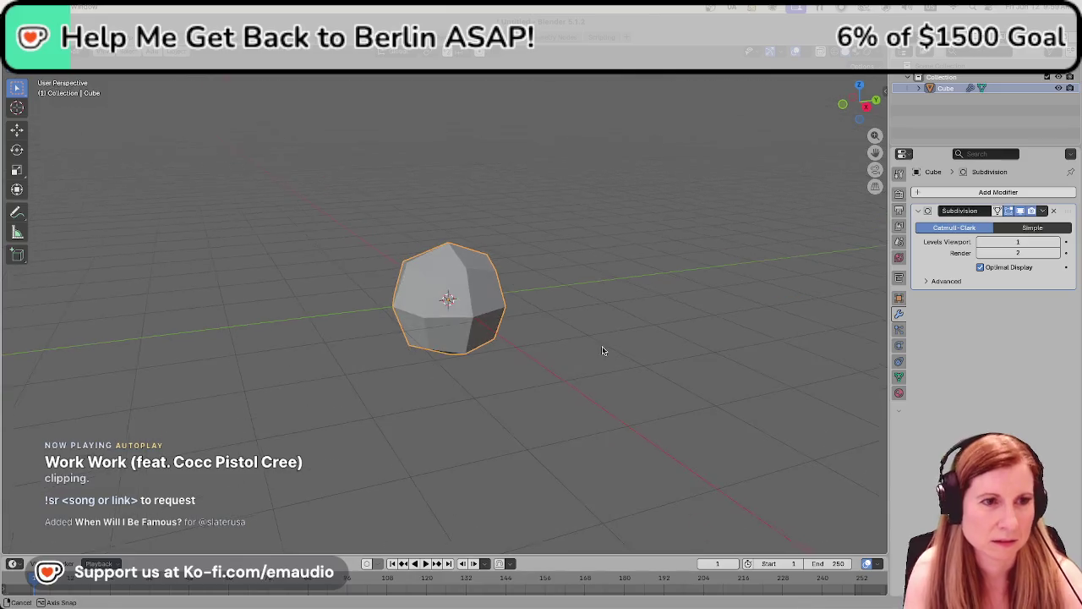
key(Tab)
key(KP_1)
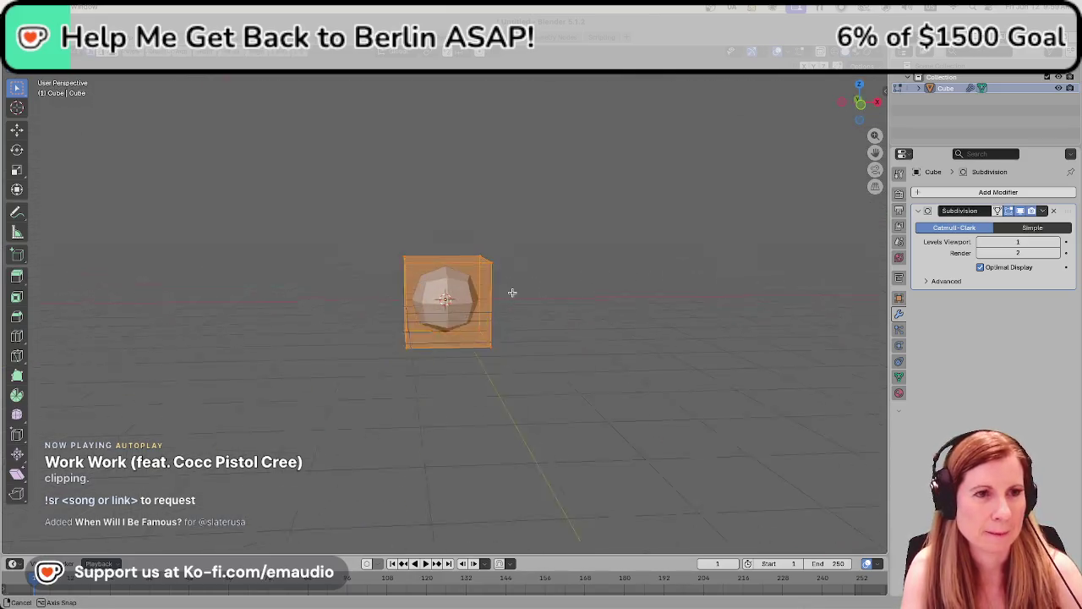
scroll(504, 291, up, 3)
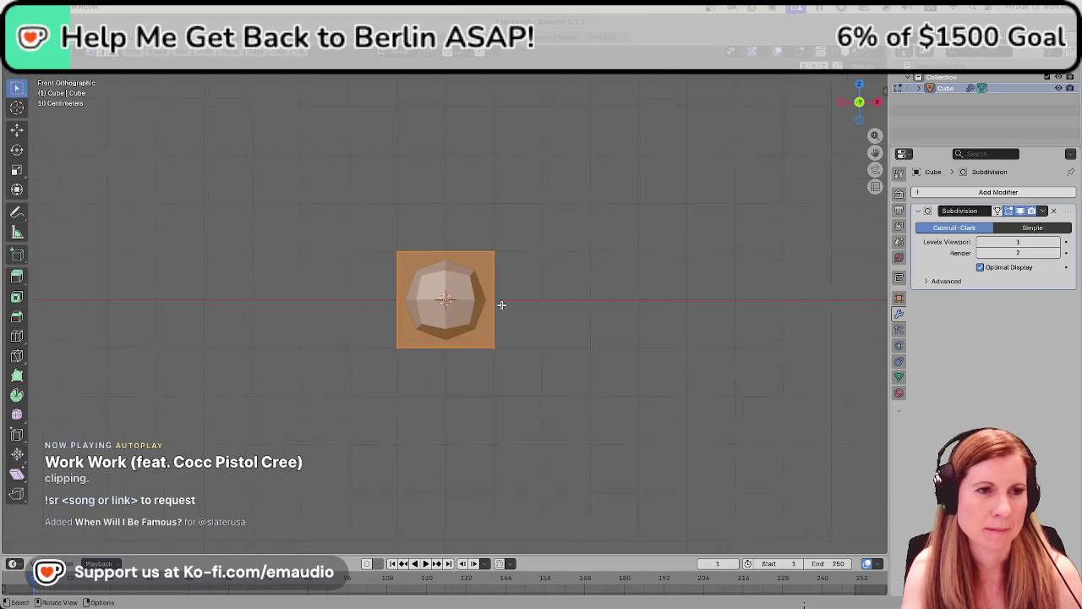
Extrude the cube's bottom face downward to lengthen the shape
click(403, 426)
middle_drag(386, 367, 476, 341)
mouse_move(394, 415)
middle_down()
mouse_move(474, 341)
mouse_move(394, 404)
middle_up()
click(419, 367)
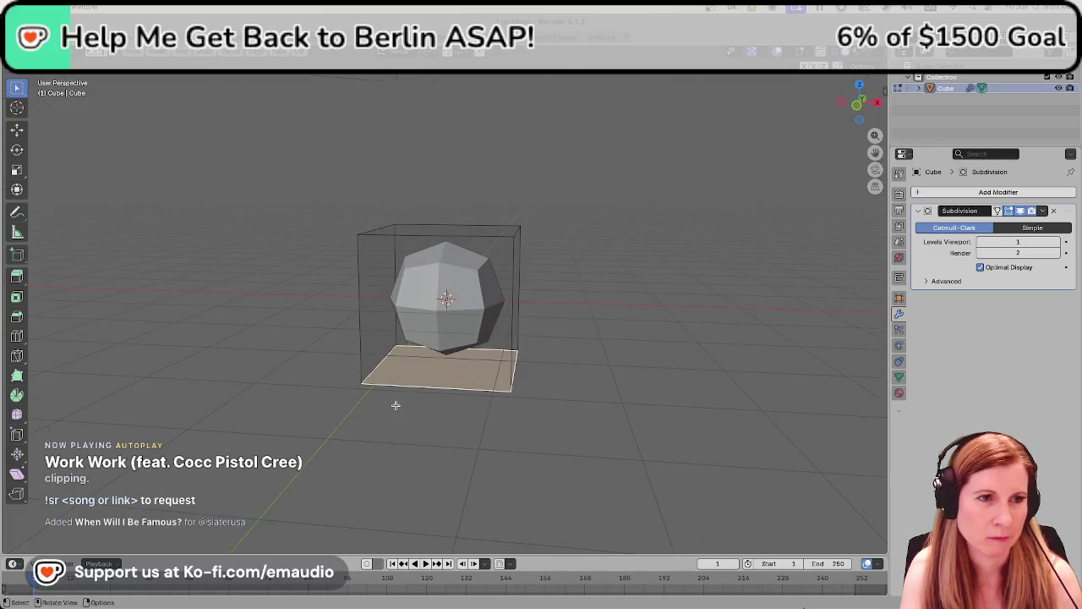
scroll(428, 381, down, 1)
scroll(428, 382, down, 2)
key(e)
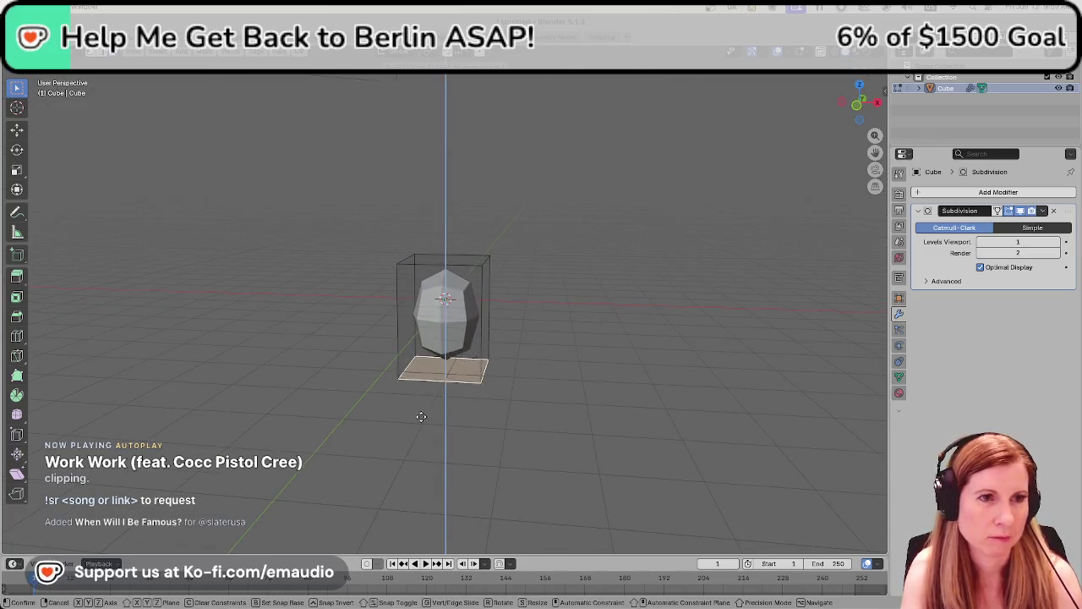
click(405, 472)
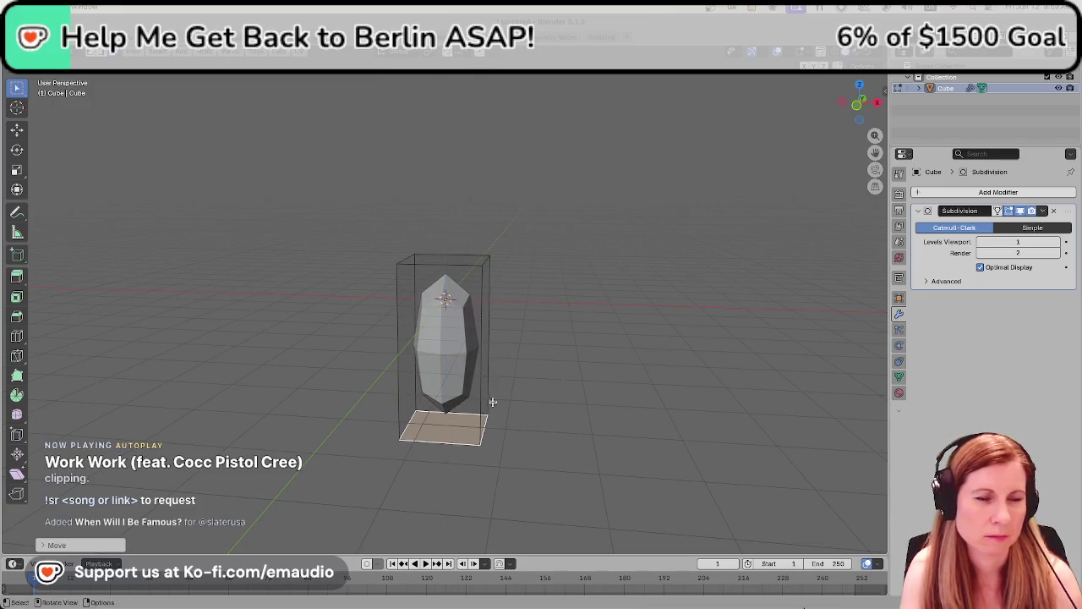
Select the entire mesh and raise it straight up along Z
scroll(492, 397, up, 1)
scroll(492, 393, up, 1)
scroll(492, 391, up, 2)
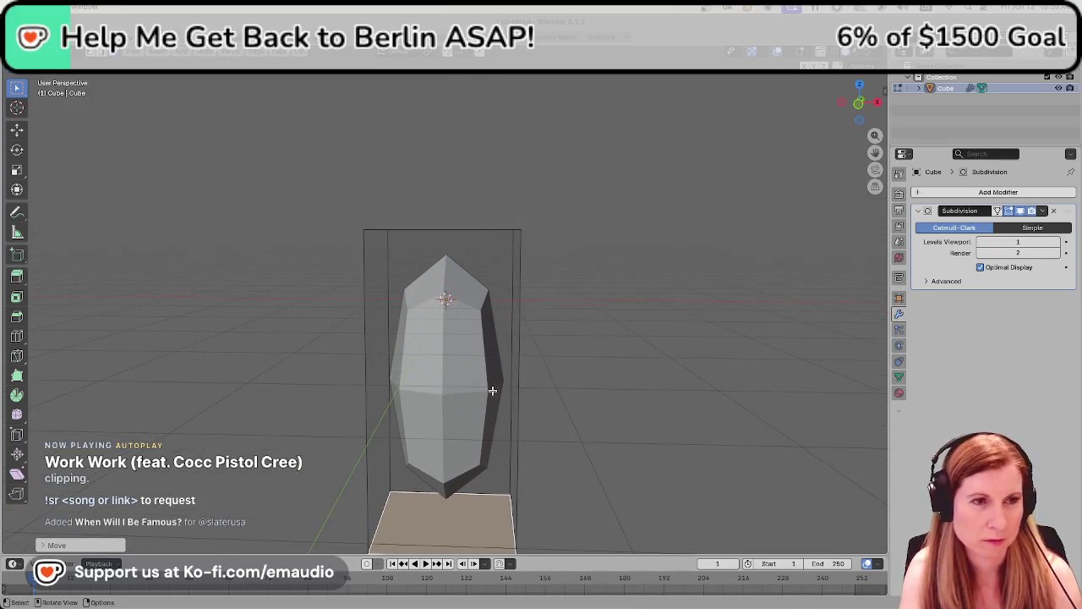
key(a)
key(g)
key(z)
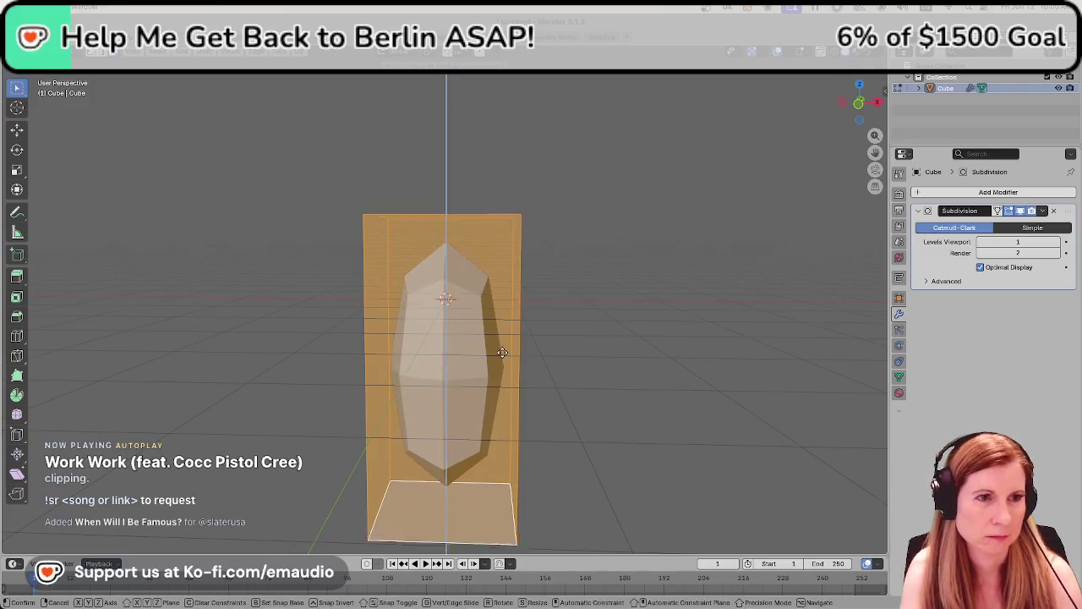
click(495, 254)
scroll(514, 306, down, 3)
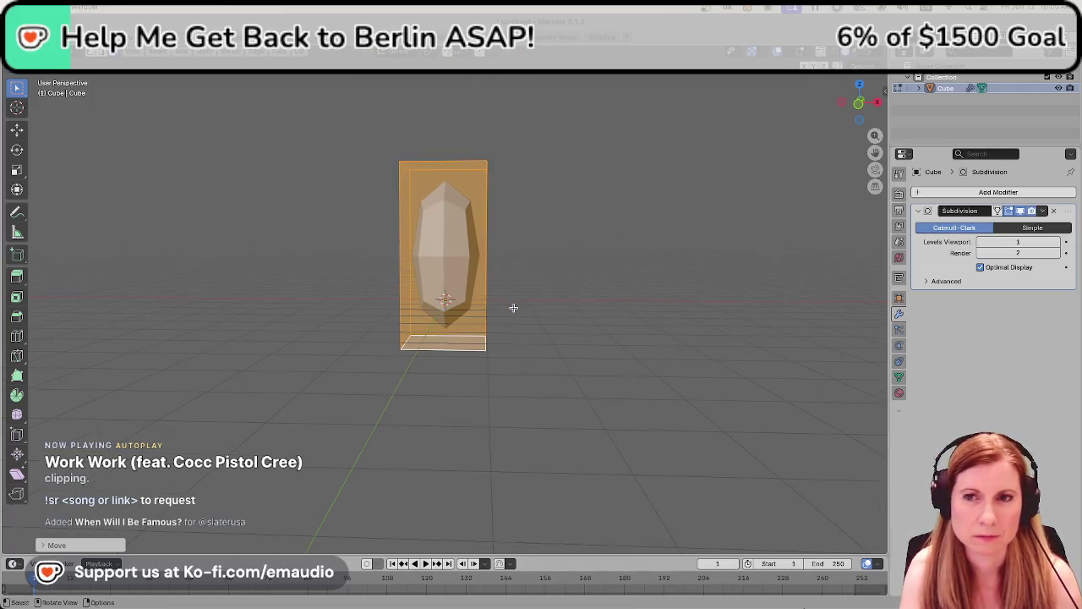
scroll(531, 347, up, 1)
scroll(531, 351, up, 1)
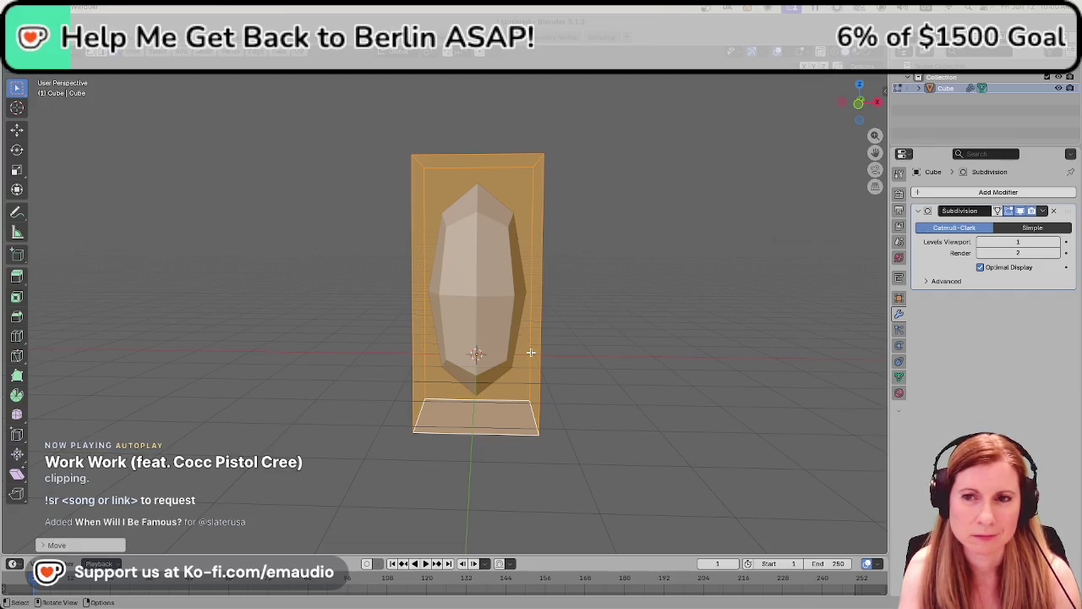
Reselect the object in front view, then switch to the YouTube 'tiara in blender' results
click(667, 338)
middle_drag(573, 337, 602, 338)
key(KP_1)
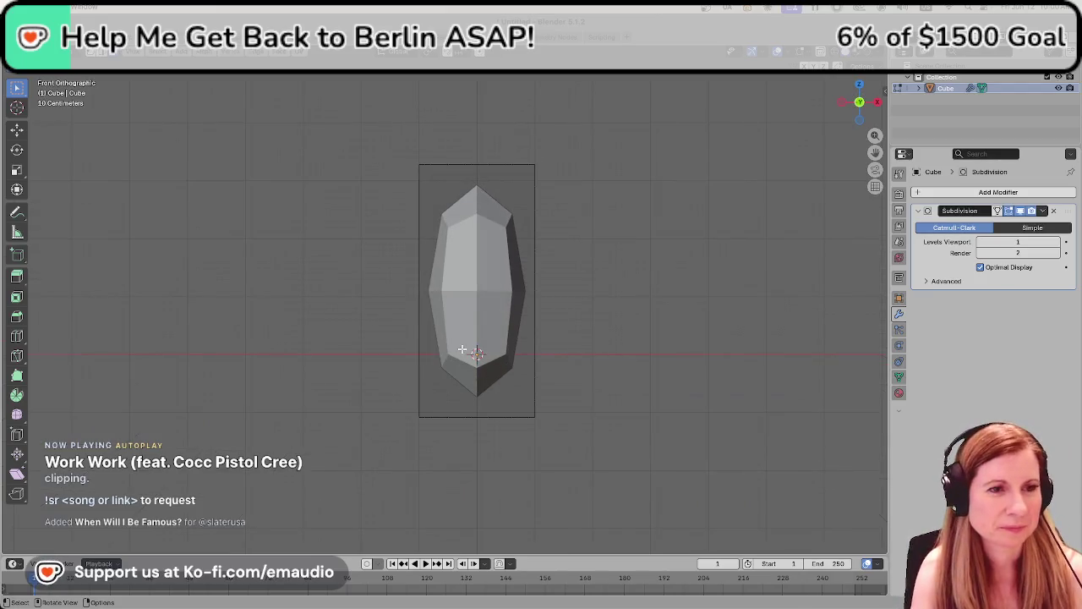
scroll(463, 345, up, 2)
scroll(468, 339, down, 2)
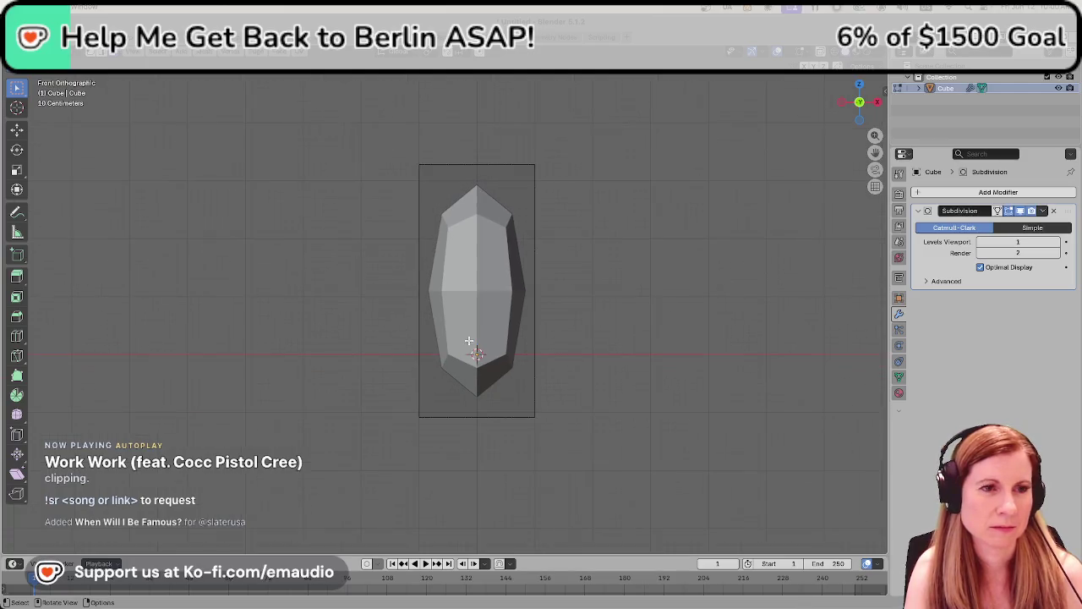
click(482, 267)
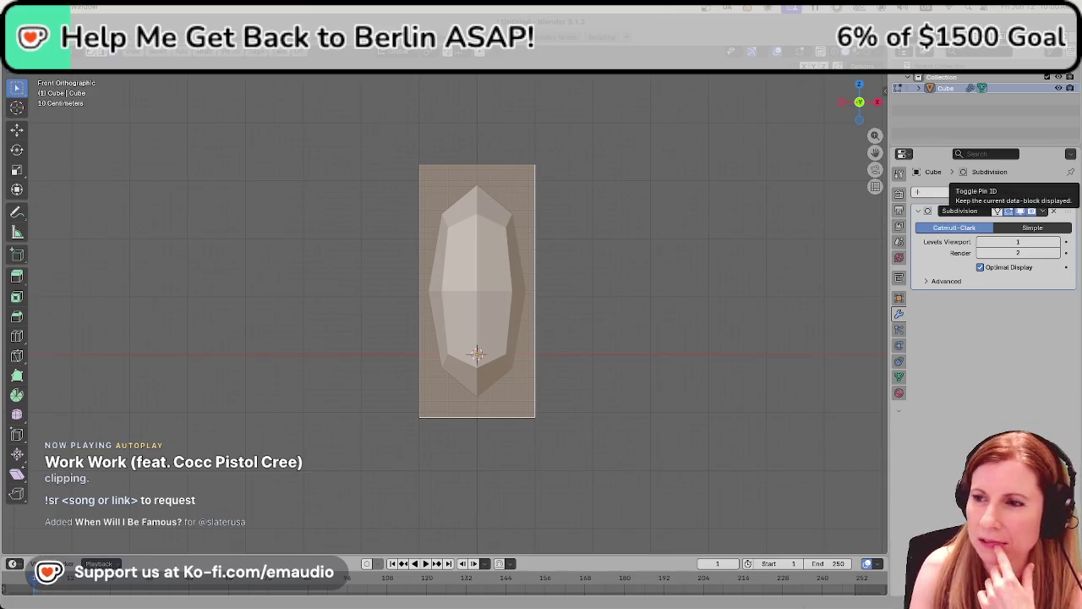
key(super+Tab)
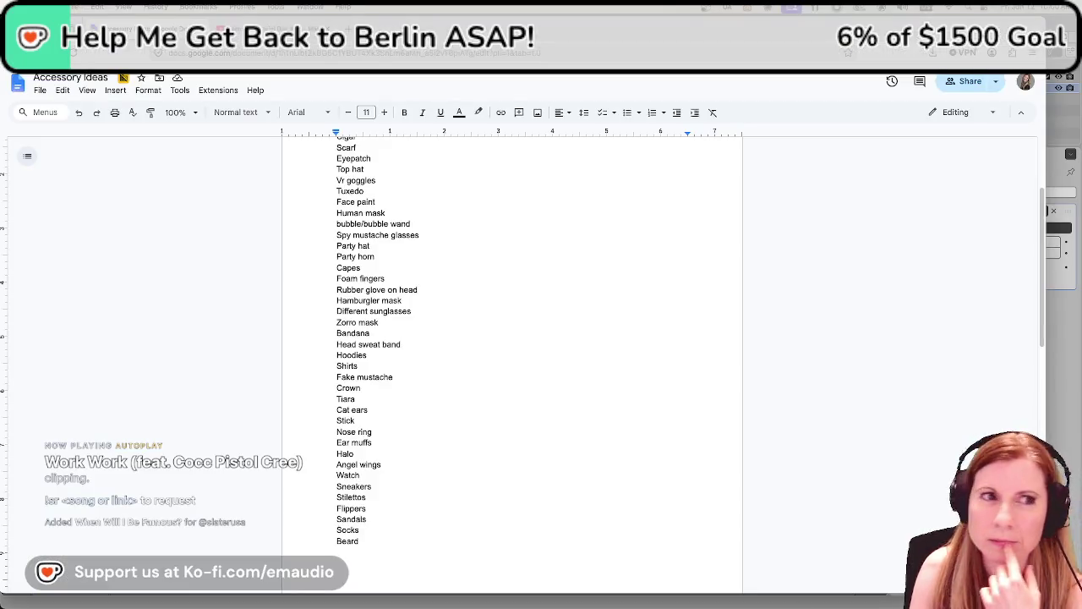
click(346, 28)
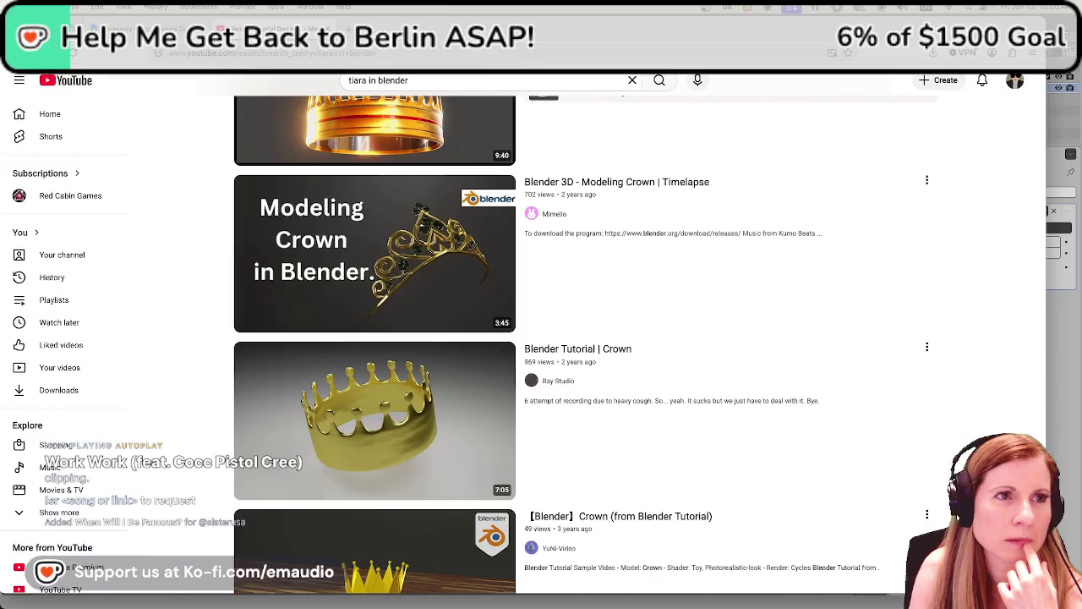
Search YouTube for 'cat ears in blender', then return to Blender
double_click(364, 80)
text(cat ears)
key(Return)
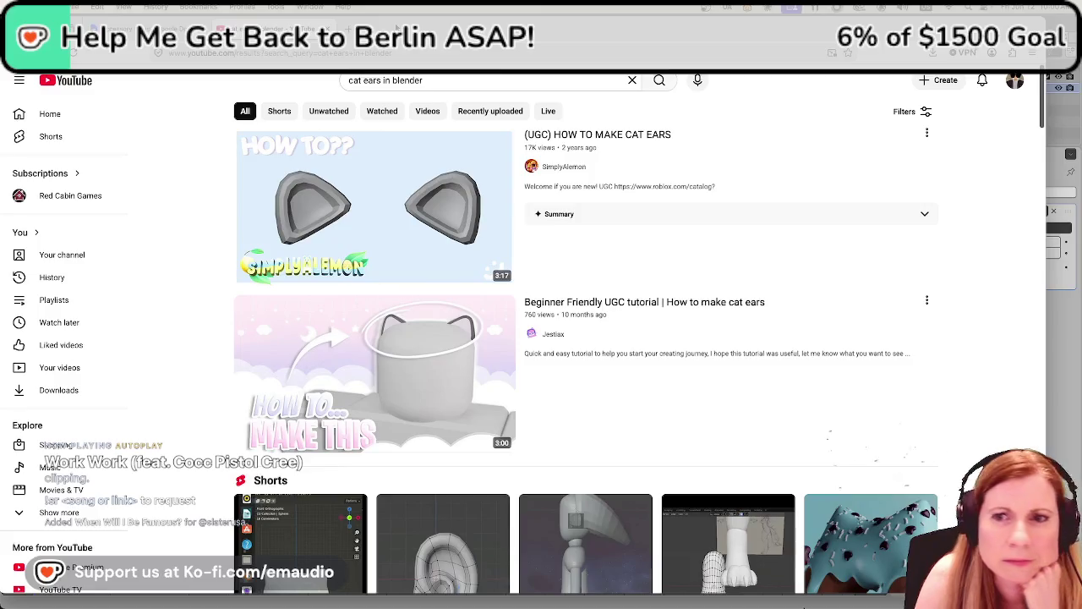
key(alt+Tab)
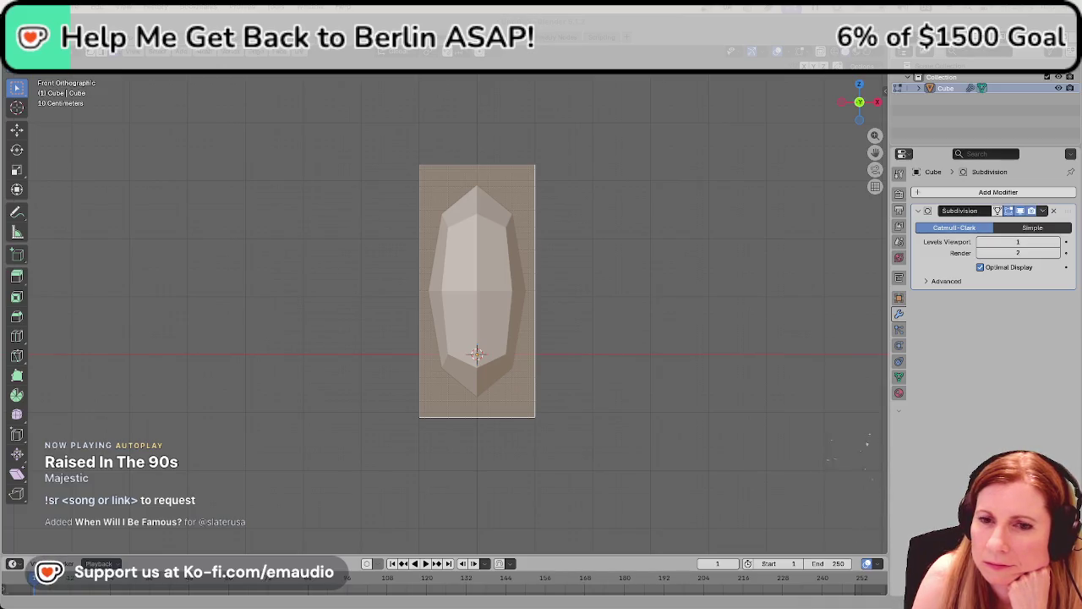
Undo to the squat octagonal block and lift it along Z by its height
click(560, 380)
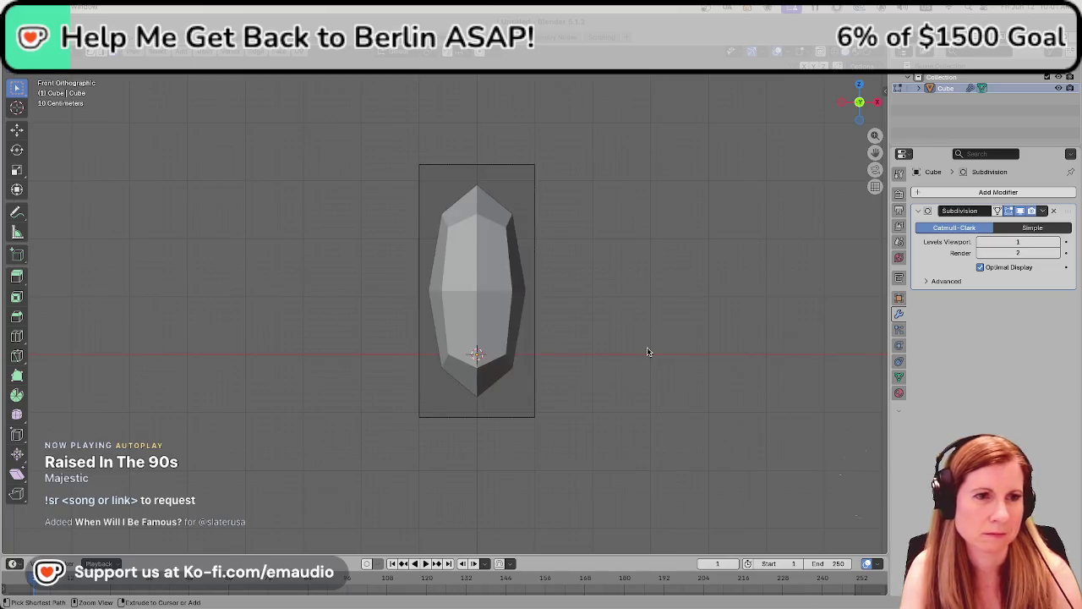
key(ctrl+z)
key(ctrl+z)
key(ctrl+z)
key(ctrl+z)
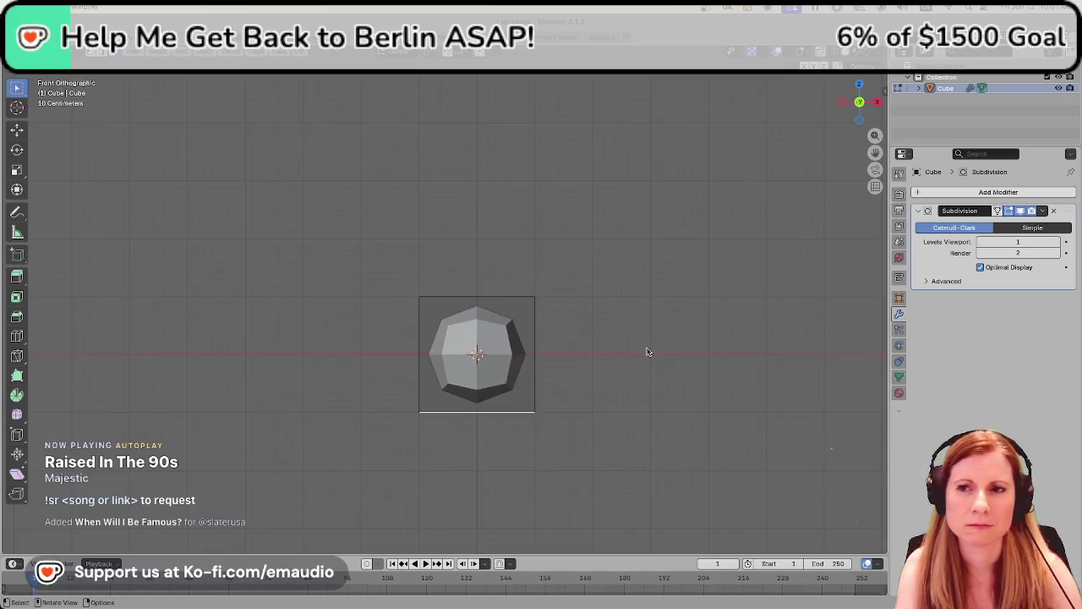
click(511, 368)
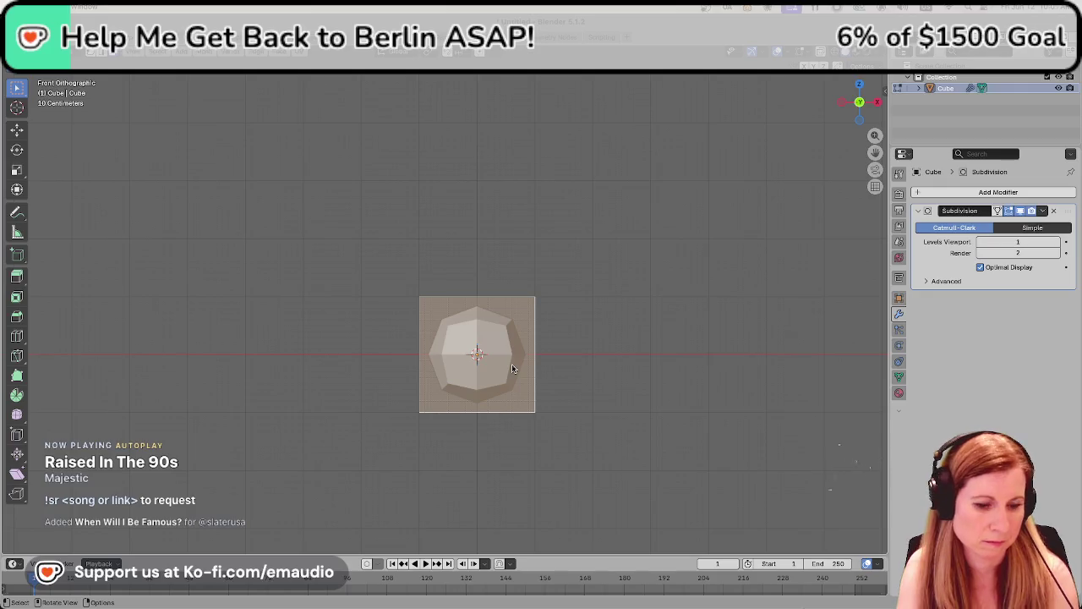
key(g)
key(z)
key(Escape)
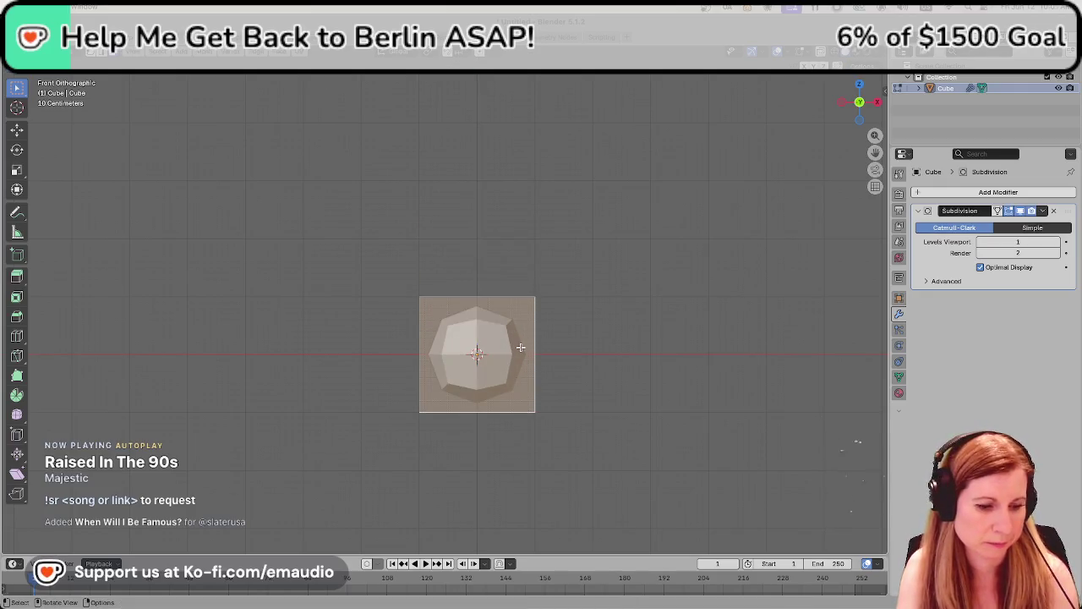
key(g)
key(z)
key(Return)
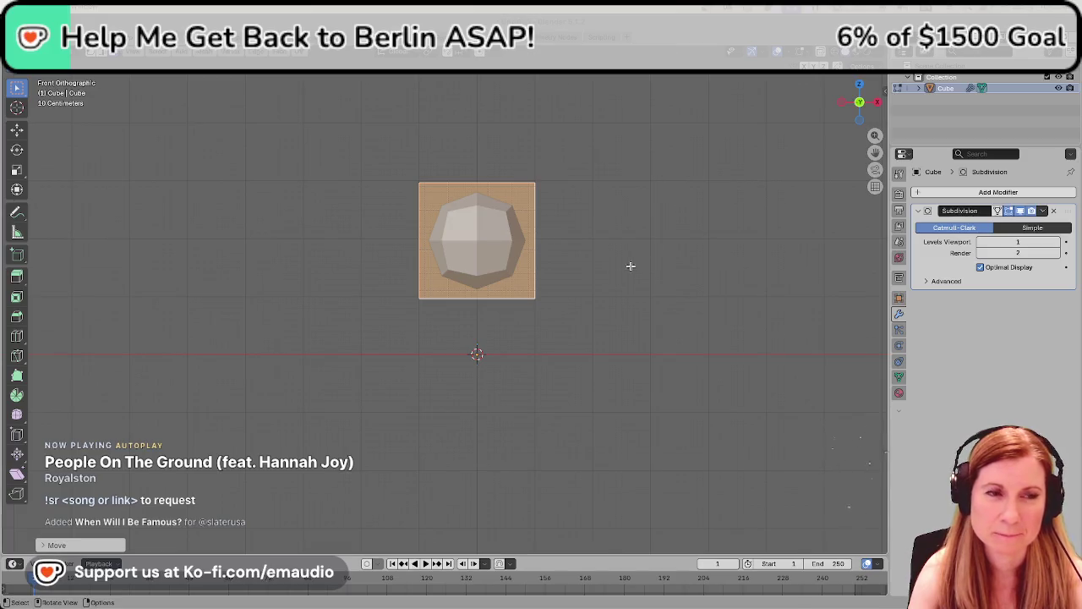
scroll(608, 261, up, 2)
middle_drag(769, 223, 746, 295)
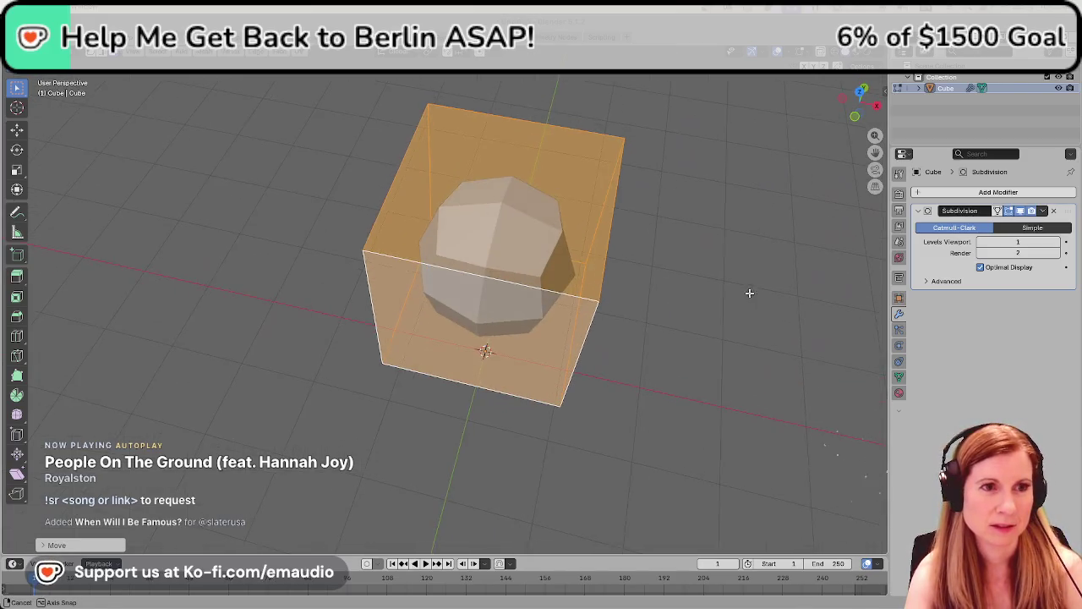
click(655, 319)
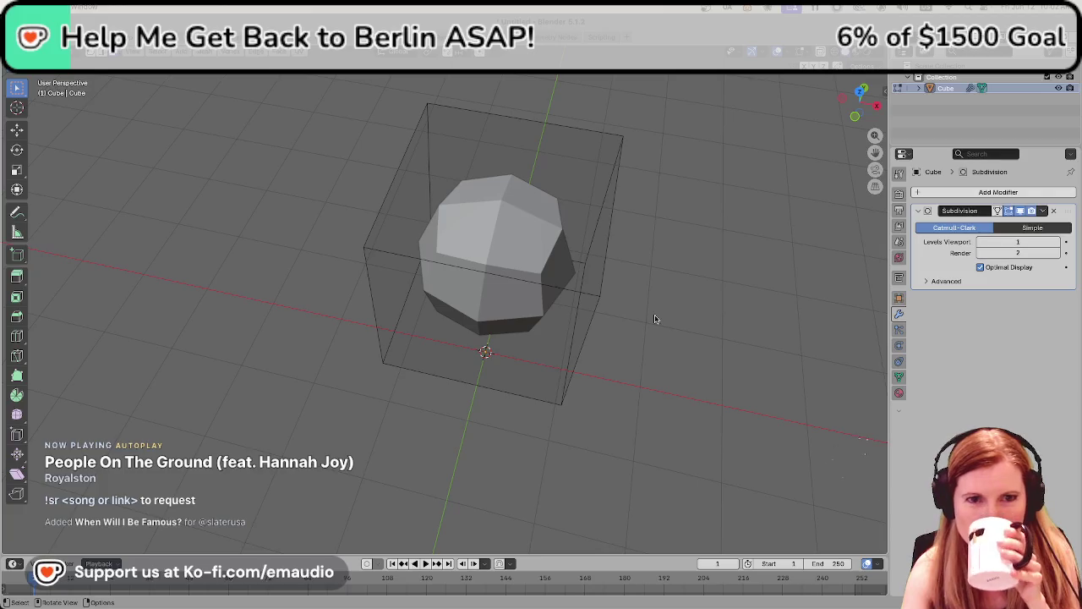
mouse_move(655, 319)
middle_down()
mouse_move(689, 386)
mouse_move(704, 343)
middle_up()
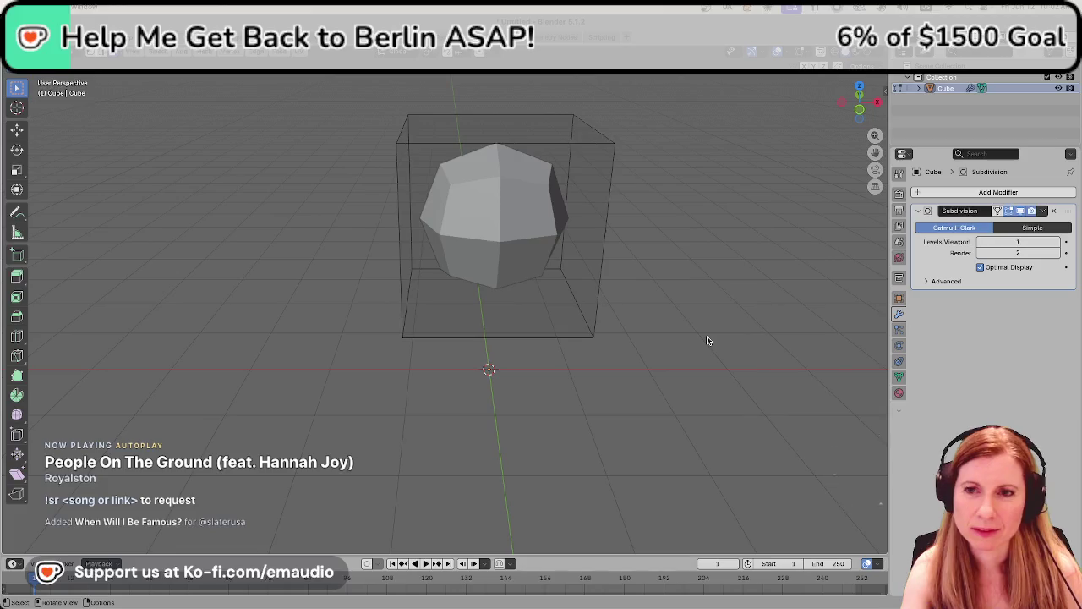
key(a)
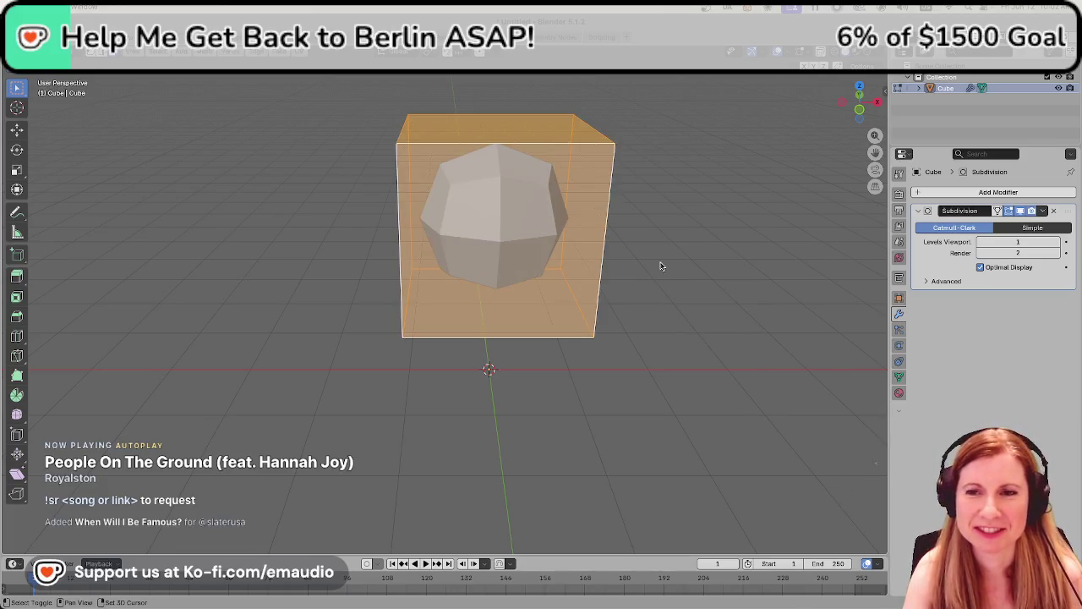
middle_drag(684, 239, 648, 257)
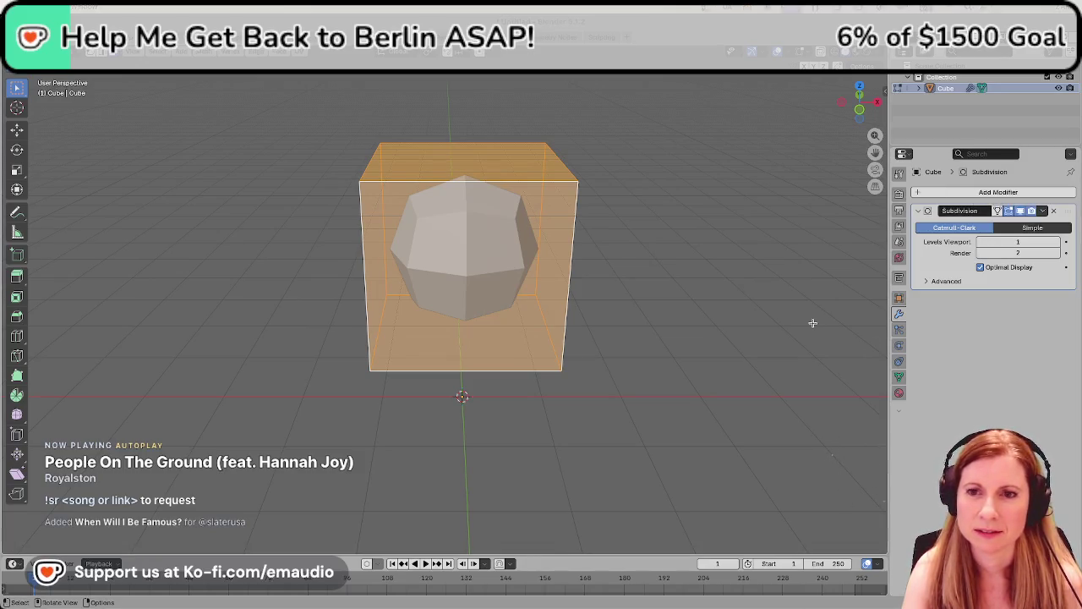
click(618, 358)
mouse_move(679, 310)
middle_down()
mouse_move(703, 297)
mouse_move(724, 404)
middle_up()
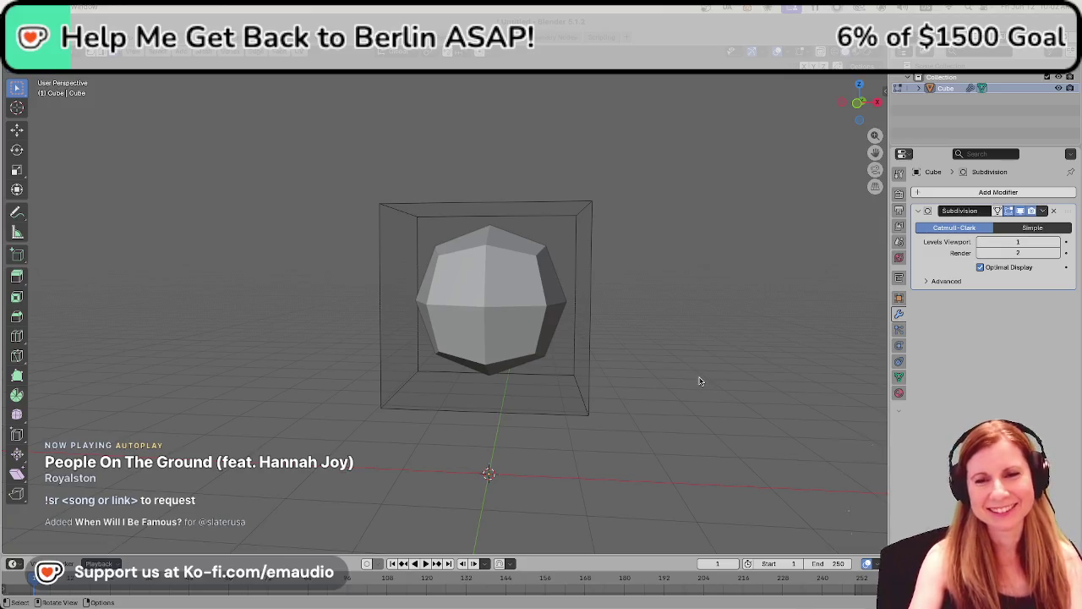
key(a)
middle_drag(701, 381, 701, 378)
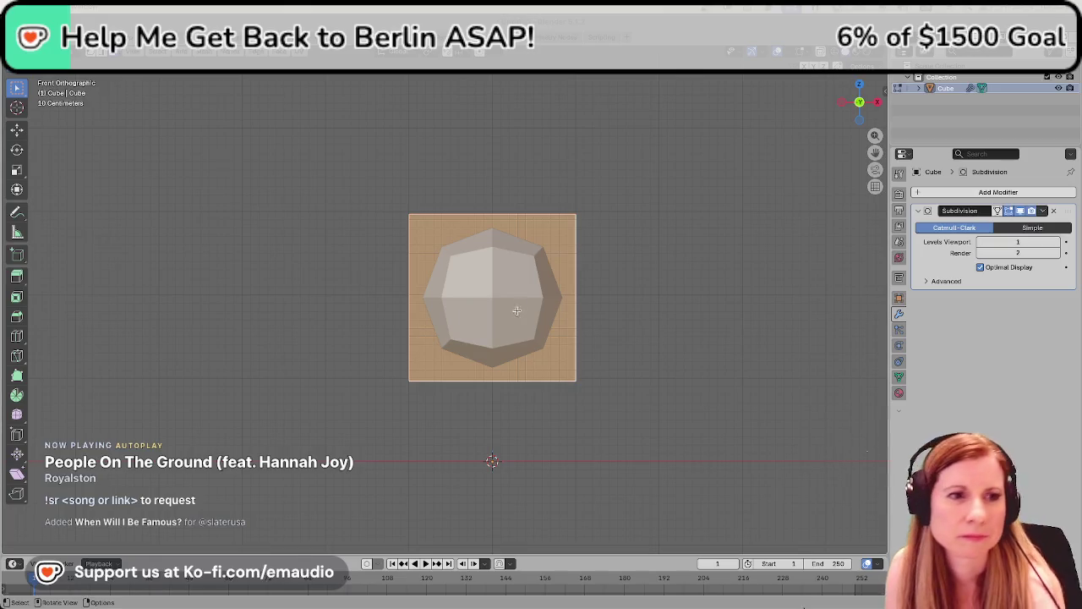
Loop-cut a new edge loop near the block's bottom, then clear the selection
key(alt+a)
key(ctrl+r)
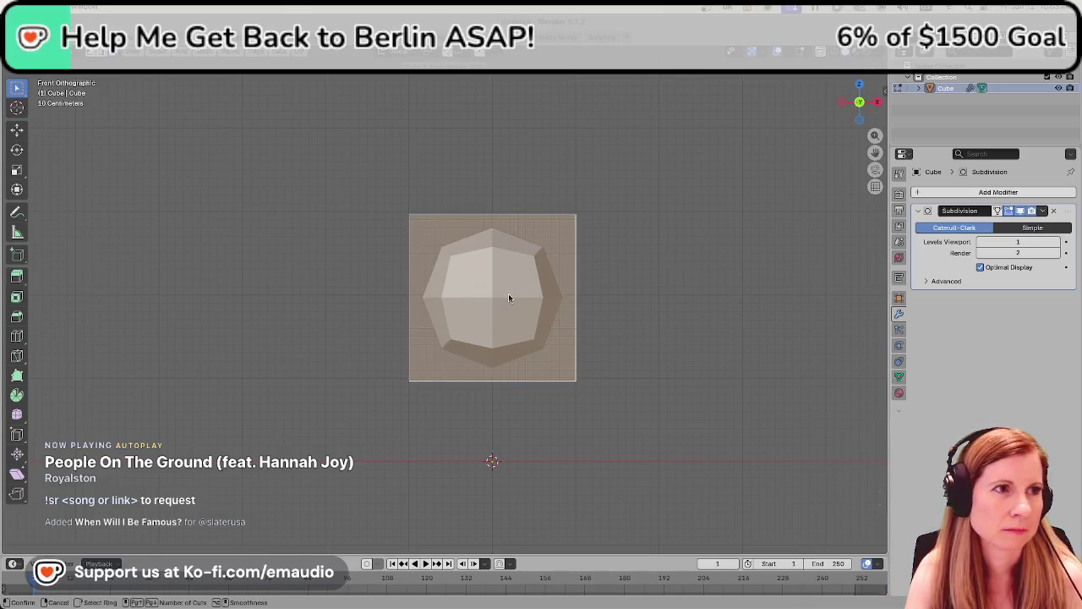
click(407, 332)
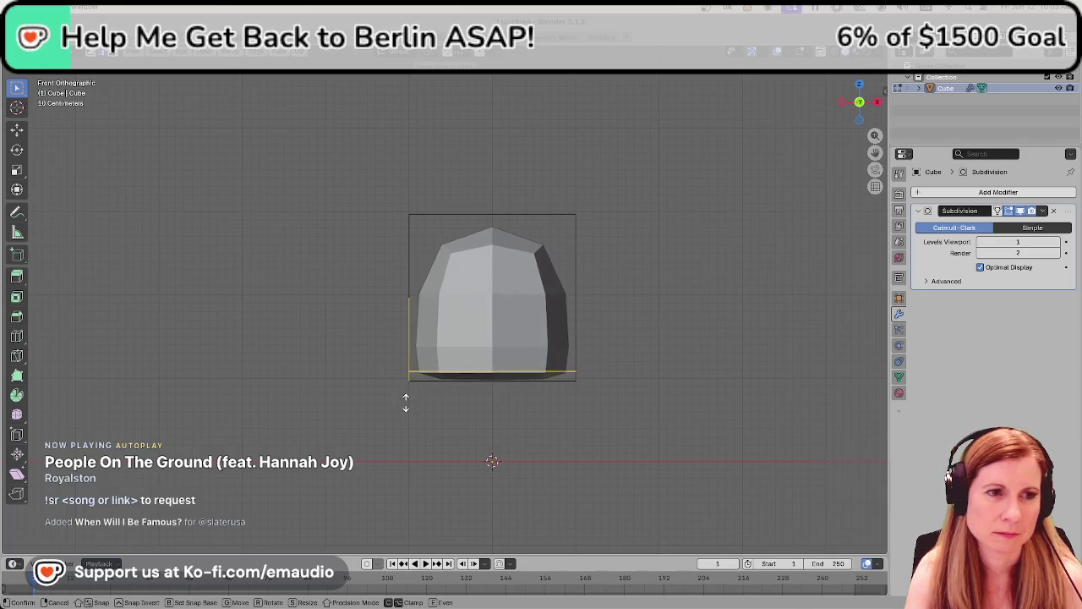
click(406, 403)
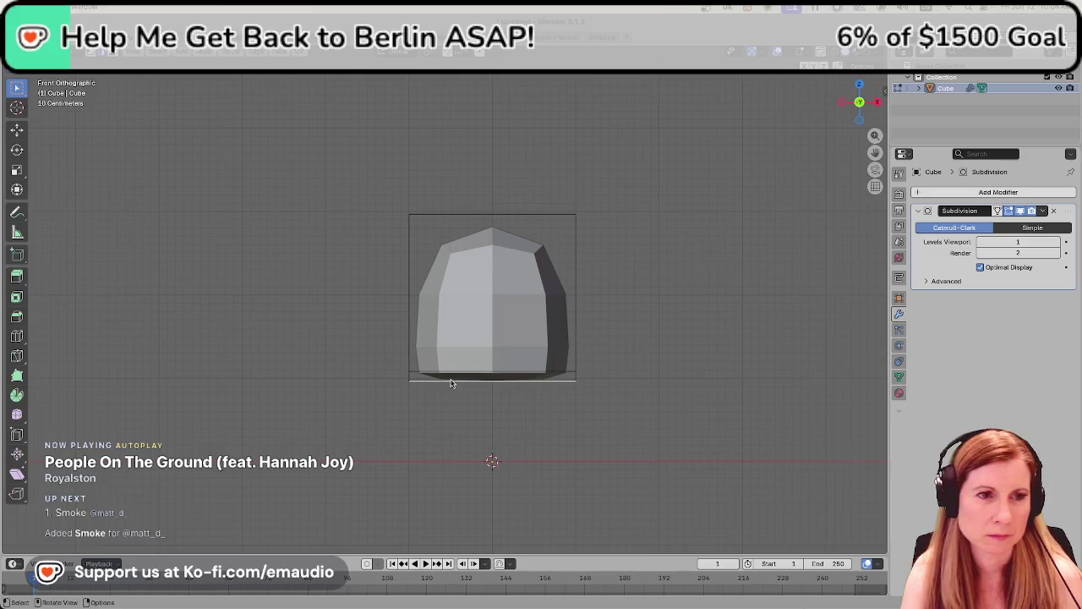
click(513, 336)
key(Tab)
key(Tab)
click(505, 228)
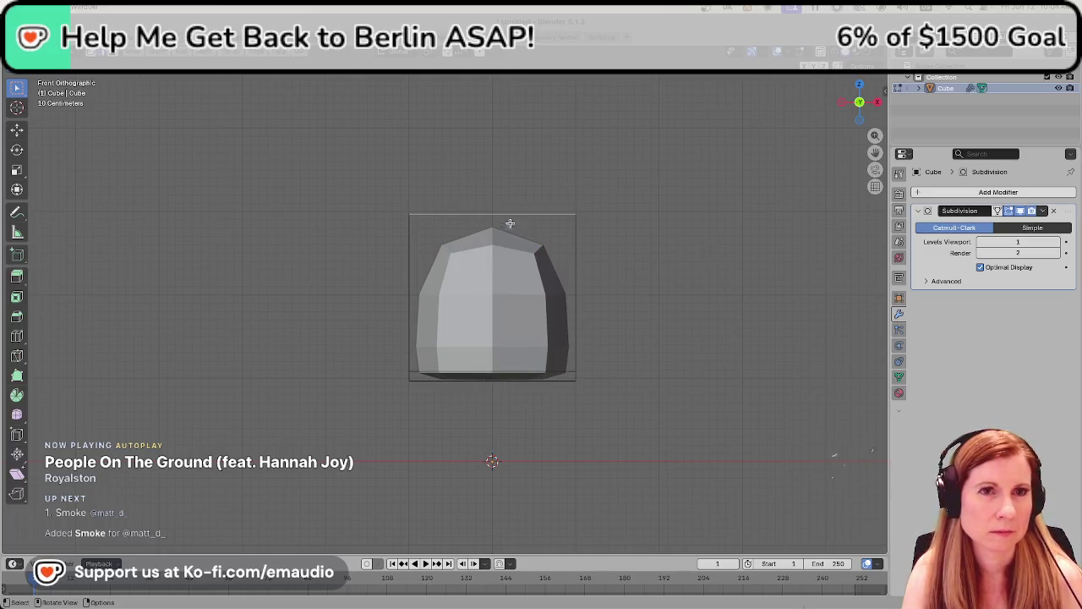
key(alt+a)
middle_drag(604, 259, 589, 225)
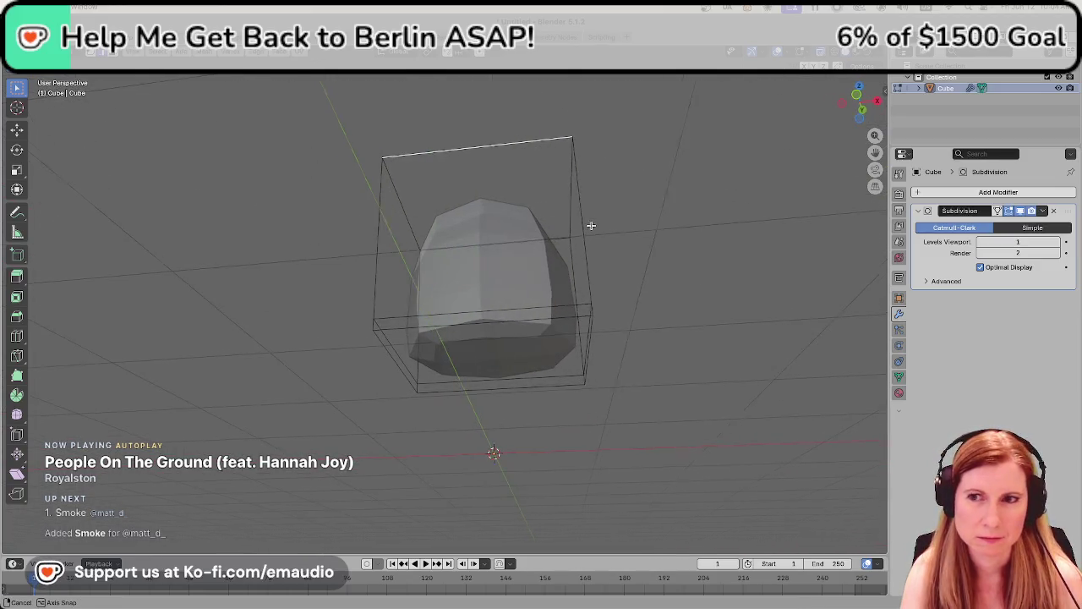
Widen the cage's bottom loop along X with proportional editing
middle_drag(589, 225, 400, 382)
key(3)
click(400, 381)
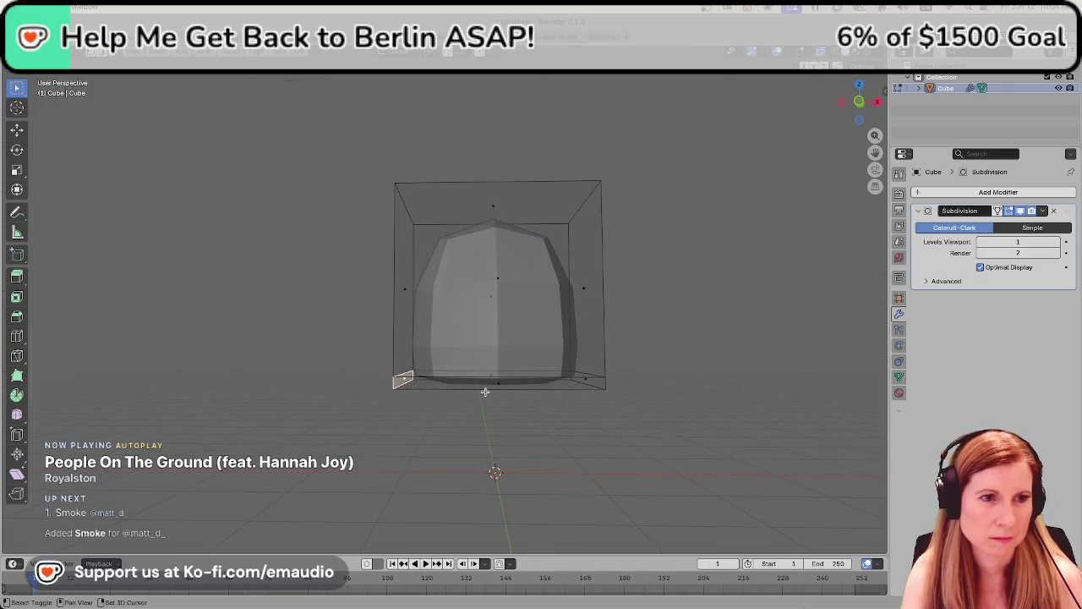
alt+click(449, 382)
click(603, 384)
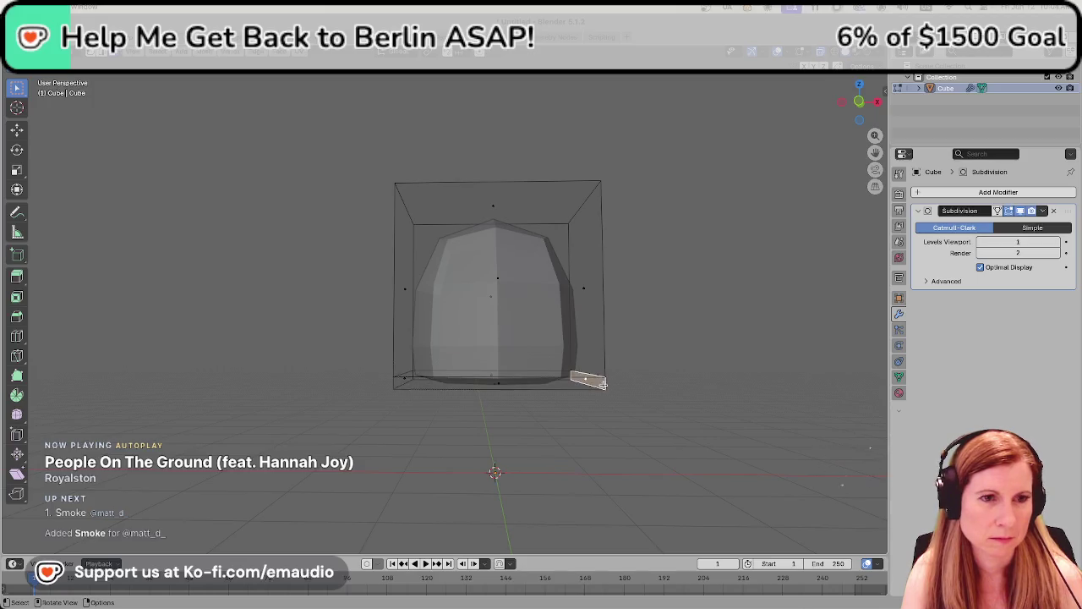
alt+click(552, 387)
key(s)
key(x)
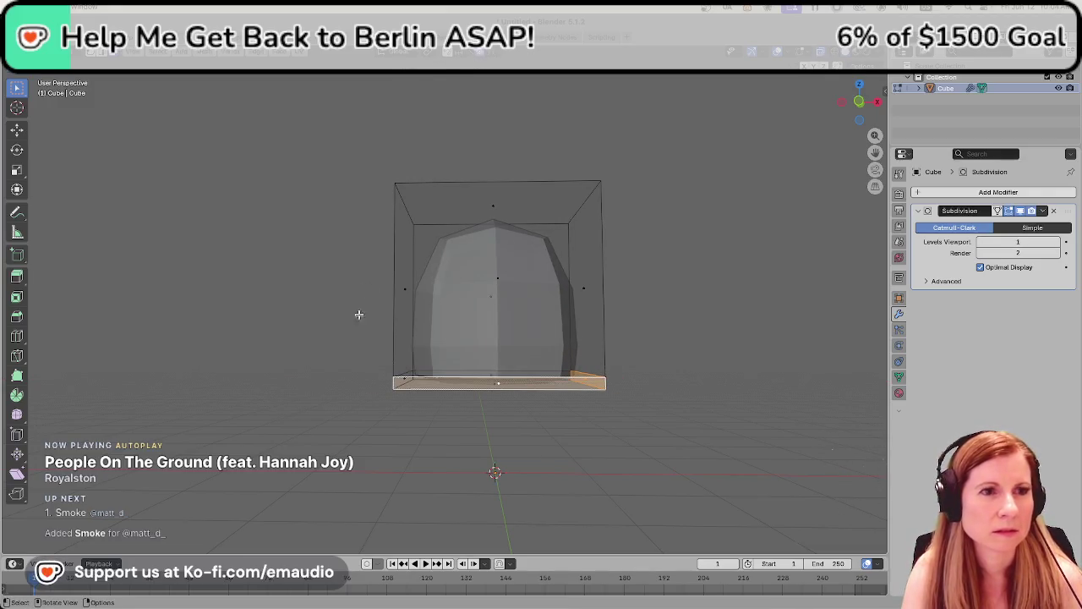
key(o)
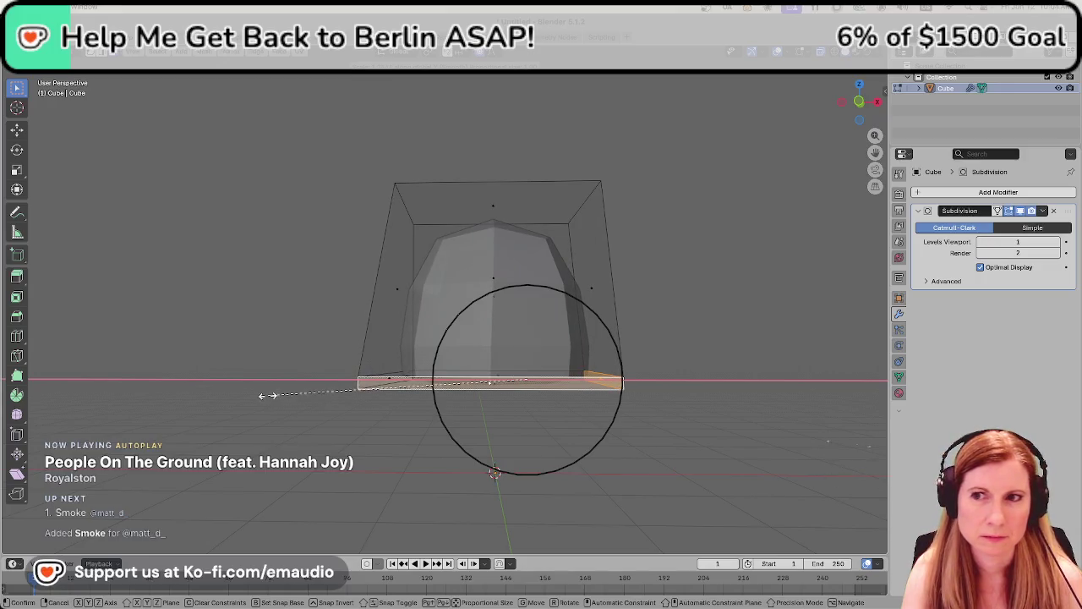
click(265, 396)
Shrink the cage's top face and orbit to inspect the tapered dome
click(495, 193)
key(s)
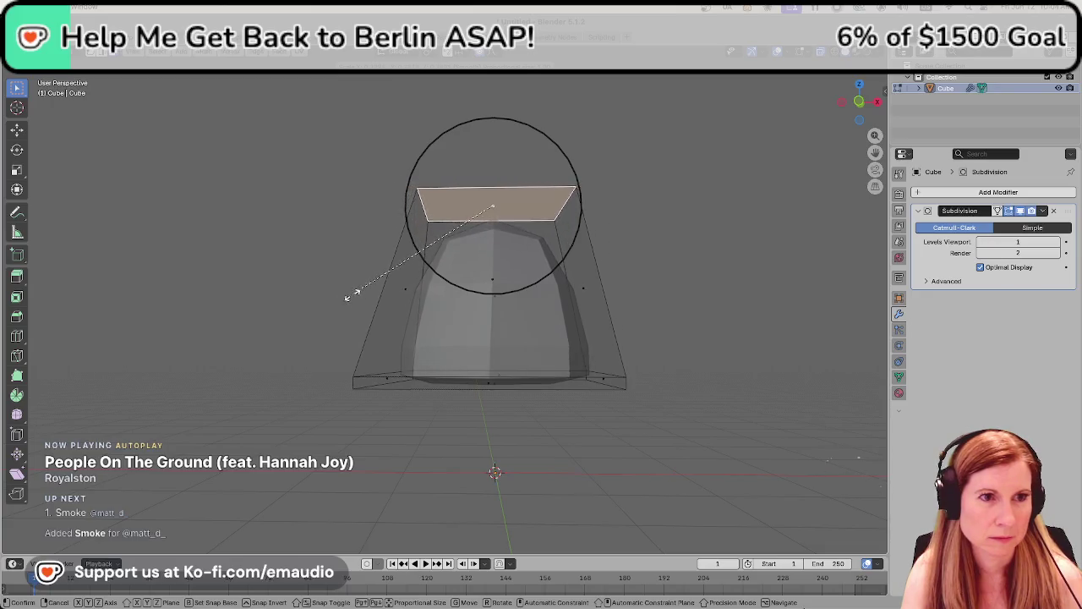
click(310, 302)
middle_drag(310, 302, 721, 288)
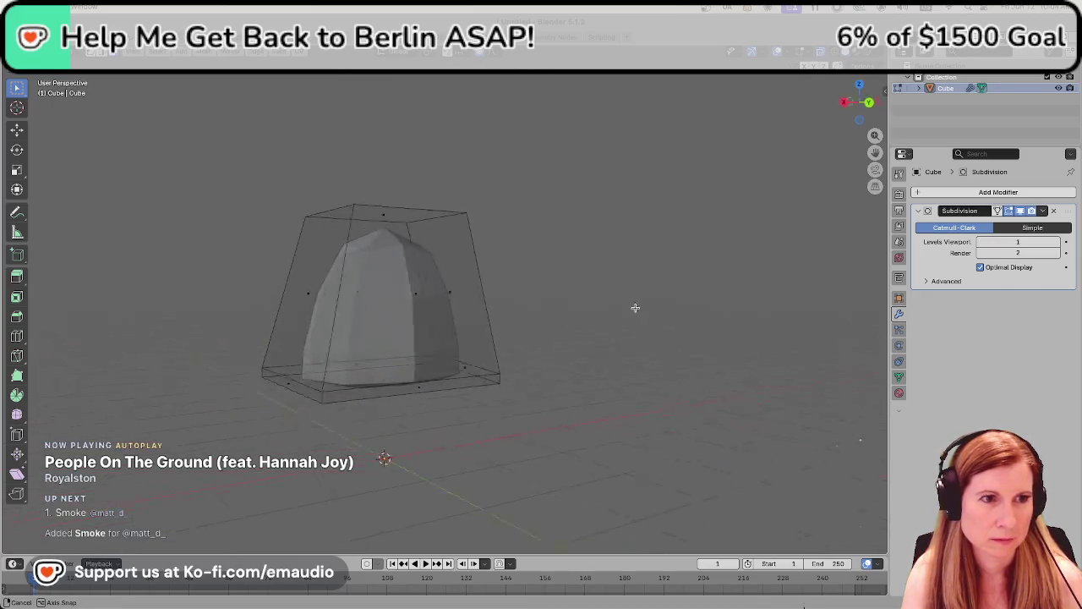
mouse_move(721, 288)
middle_down()
mouse_move(512, 310)
mouse_move(440, 305)
middle_up()
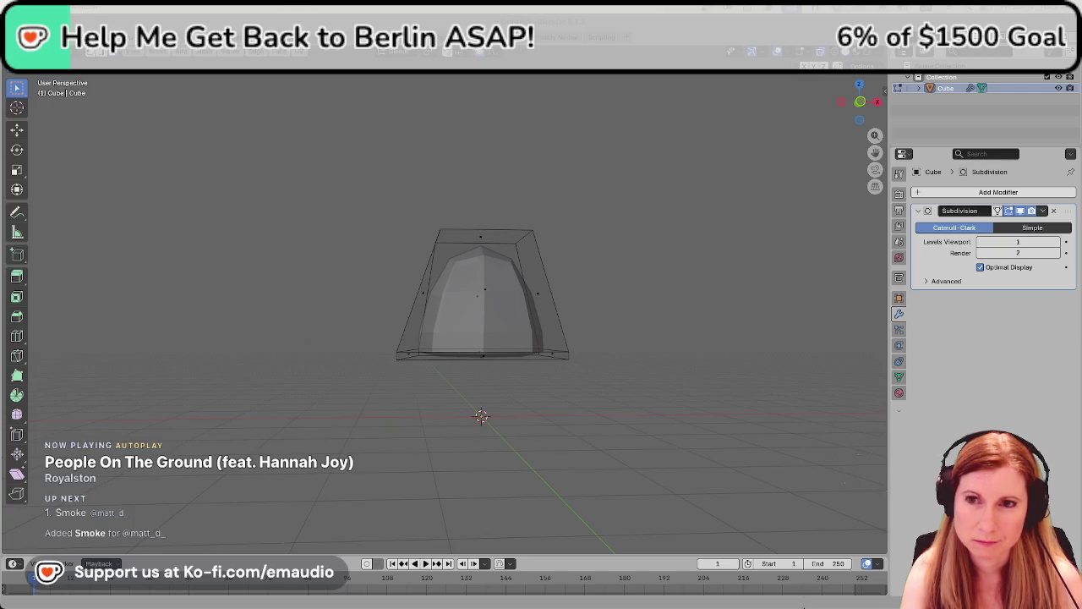
Add a centred edge loop across the tapered cage and inspect it from top view
middle_drag(535, 263, 517, 321)
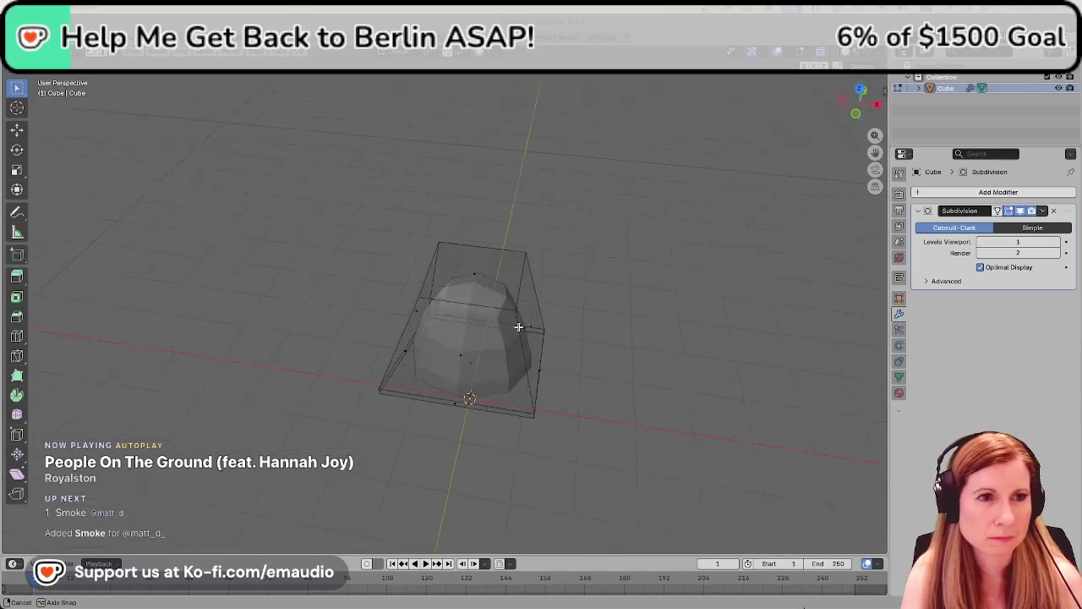
click(493, 282)
mouse_move(601, 282)
middle_down()
mouse_move(481, 243)
mouse_move(512, 353)
middle_up()
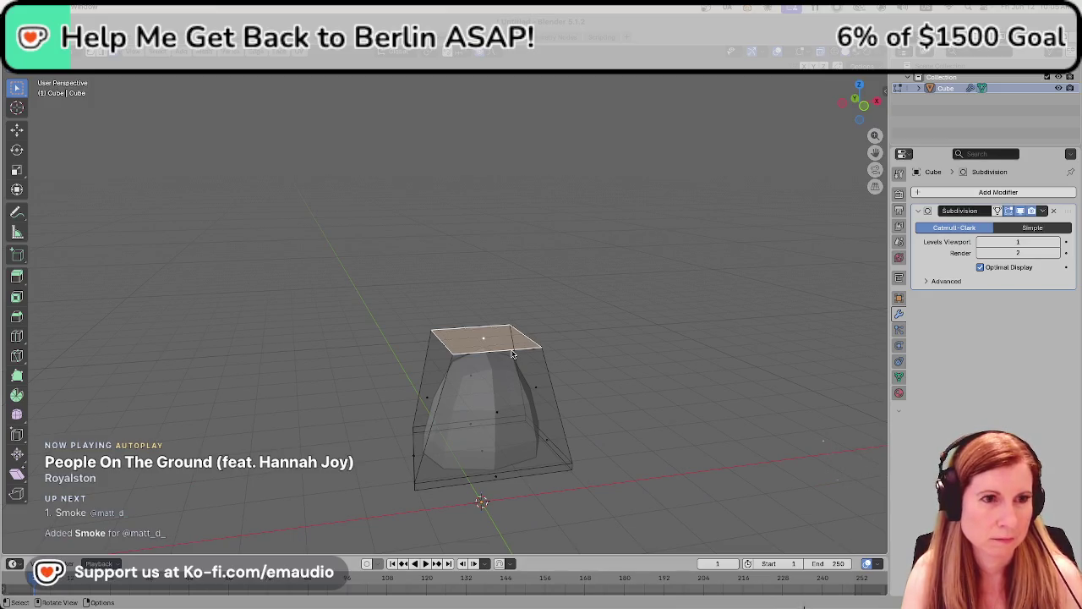
key(ctrl+r)
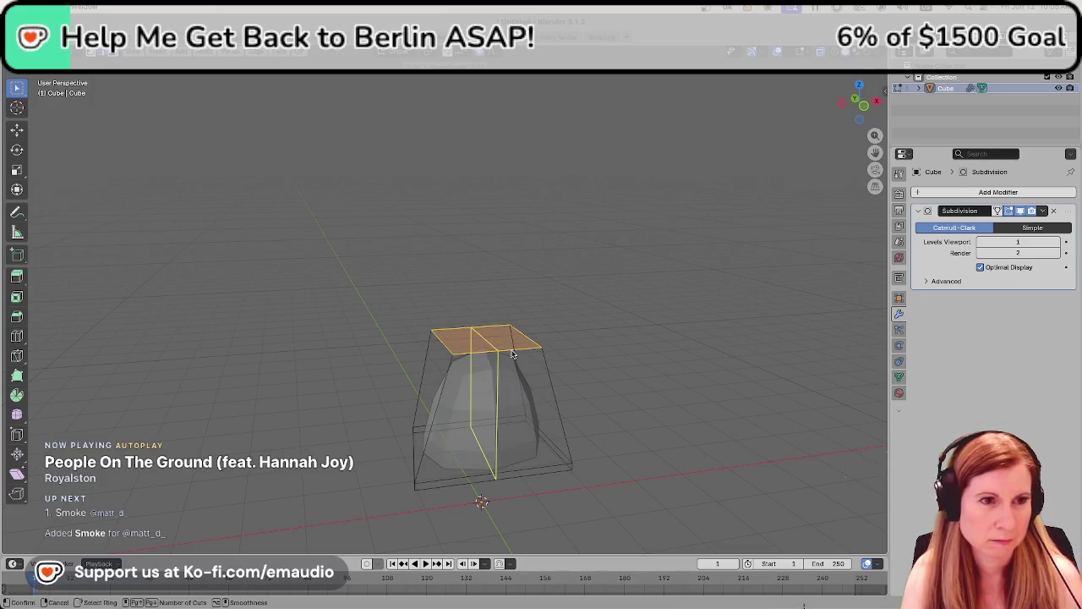
click(511, 353)
click(512, 350)
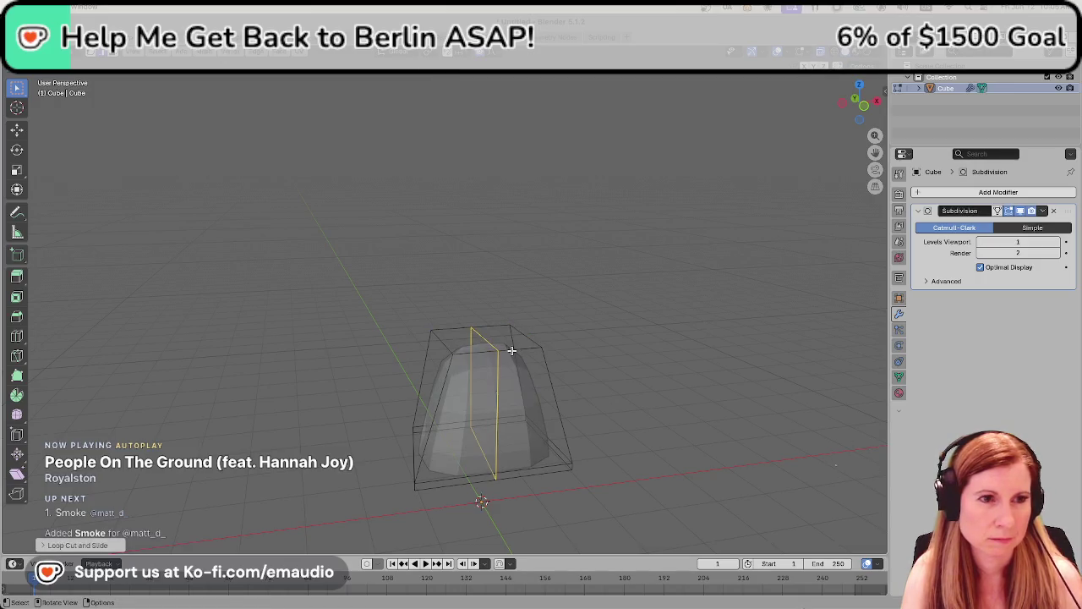
click(577, 305)
mouse_move(577, 305)
middle_down()
mouse_move(550, 353)
mouse_move(475, 362)
mouse_move(544, 327)
mouse_move(515, 248)
mouse_move(501, 309)
mouse_move(487, 241)
middle_up()
key(KP_4)
key(KP_4)
key(KP_8)
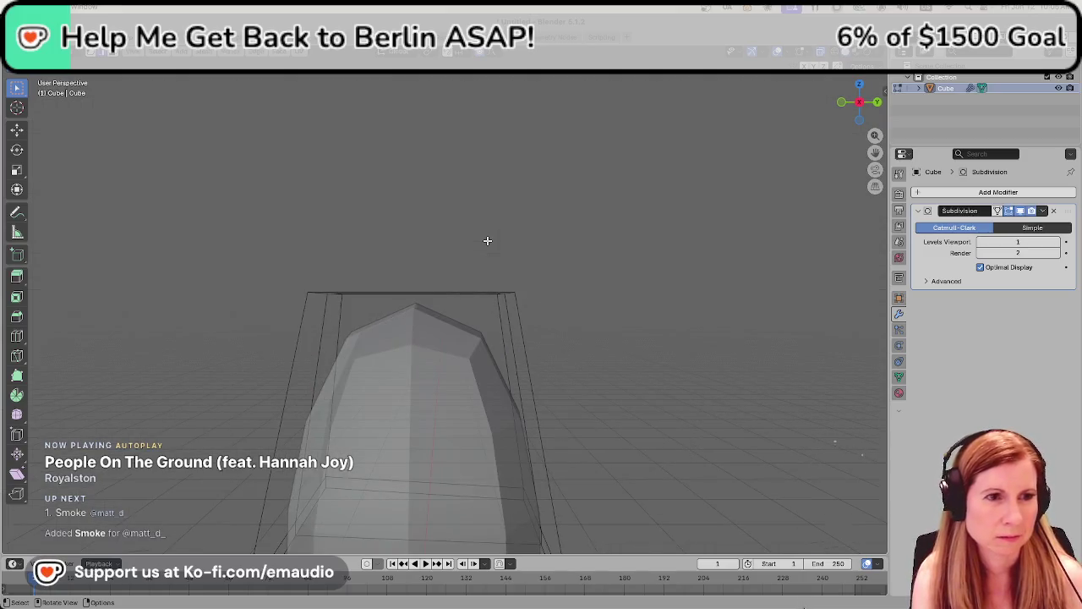
key(KP_7)
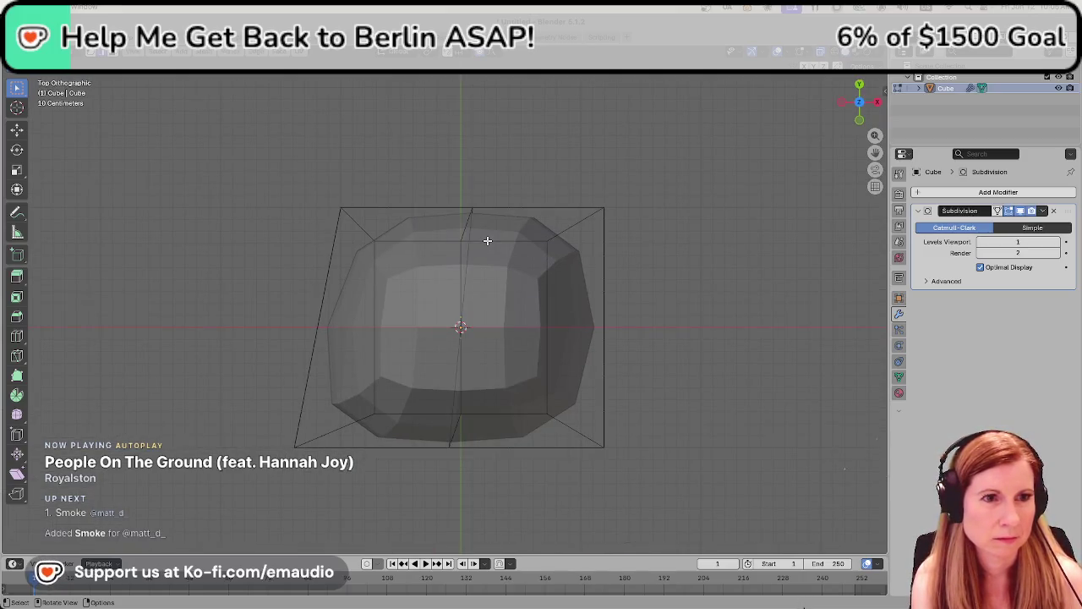
mouse_move(553, 485)
middle_down()
mouse_move(576, 497)
mouse_move(471, 474)
mouse_move(445, 440)
mouse_move(466, 426)
mouse_move(611, 411)
middle_up()
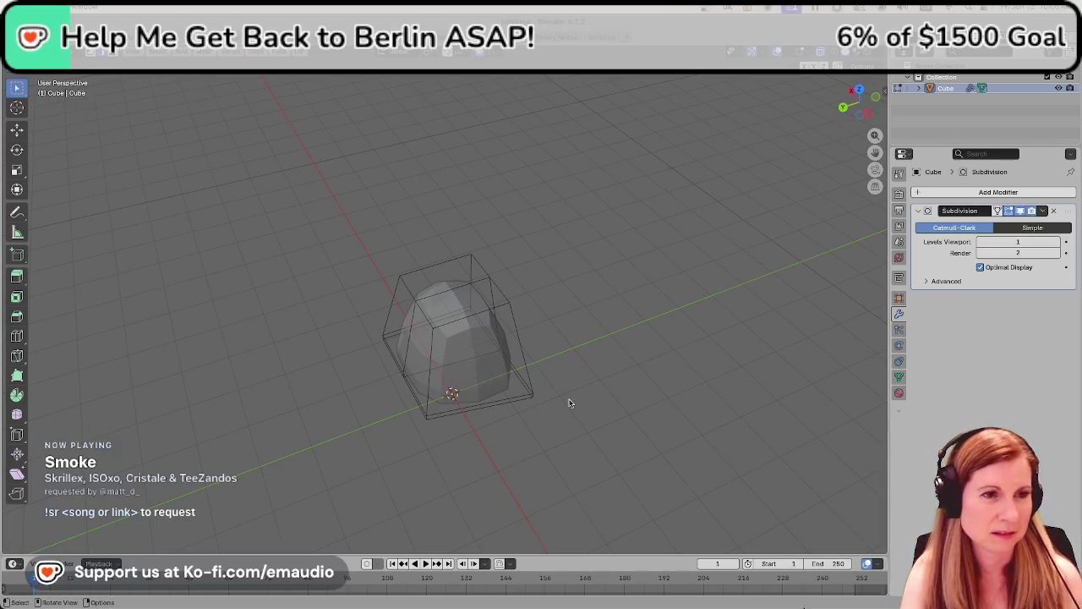
Undo the unwanted mesh change and widen the cage's bottom face along X
key(Tab)
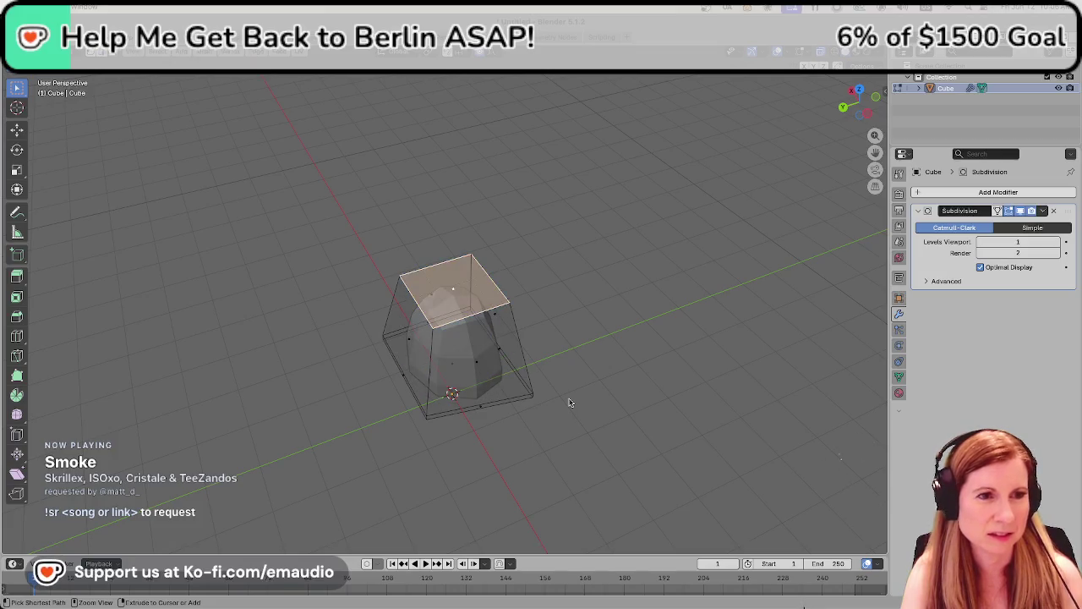
key(ctrl+z)
key(ctrl+z)
key(ctrl+z)
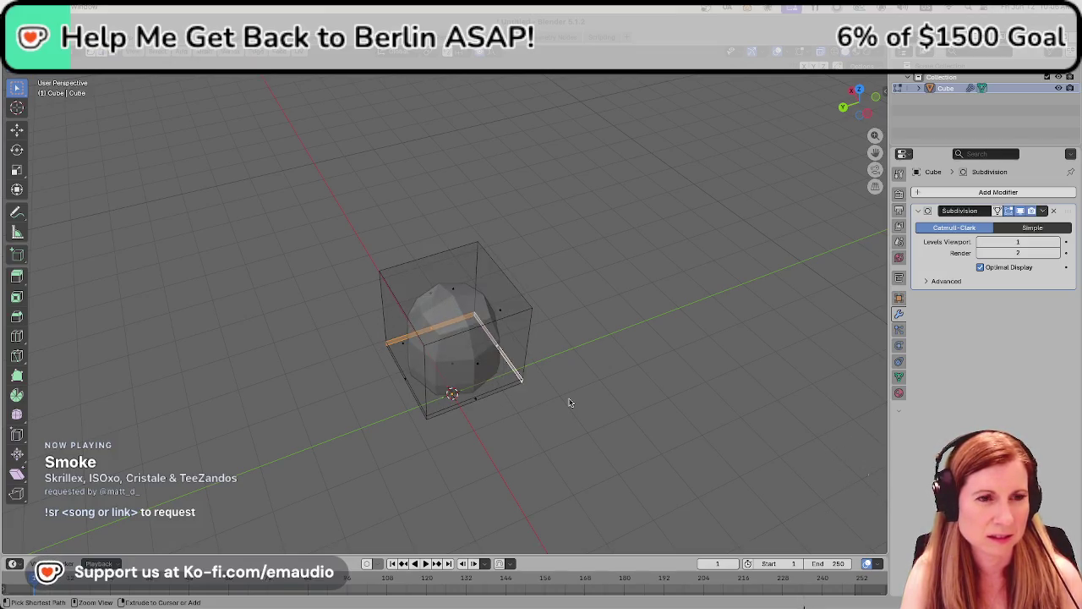
mouse_move(569, 402)
middle_down()
mouse_move(579, 412)
mouse_move(427, 389)
middle_up()
click(425, 388)
mouse_move(504, 305)
middle_down()
mouse_move(548, 380)
mouse_move(529, 369)
middle_up()
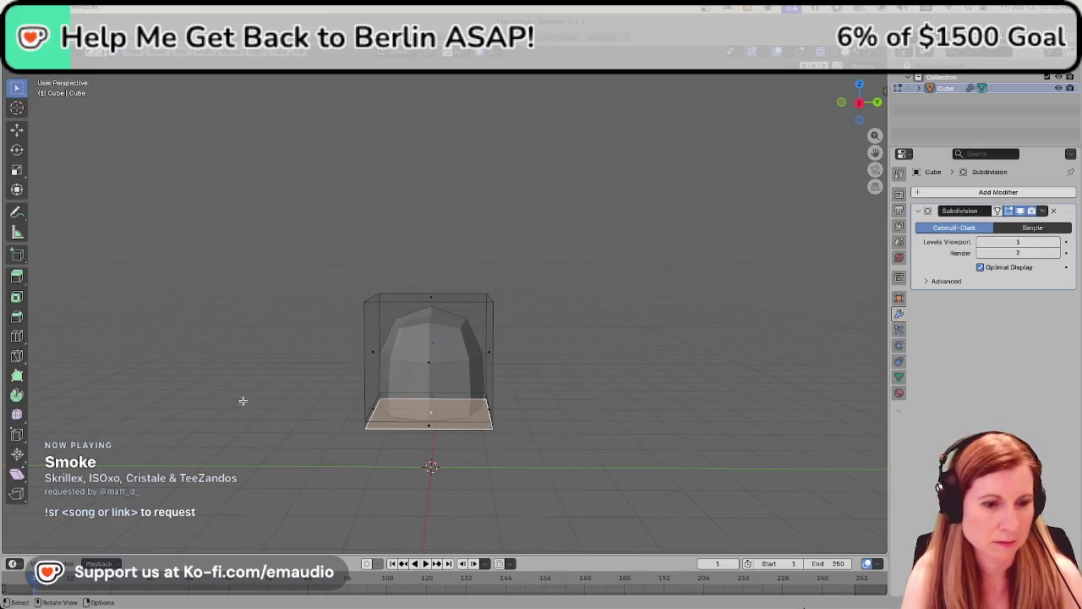
key(KP_1)
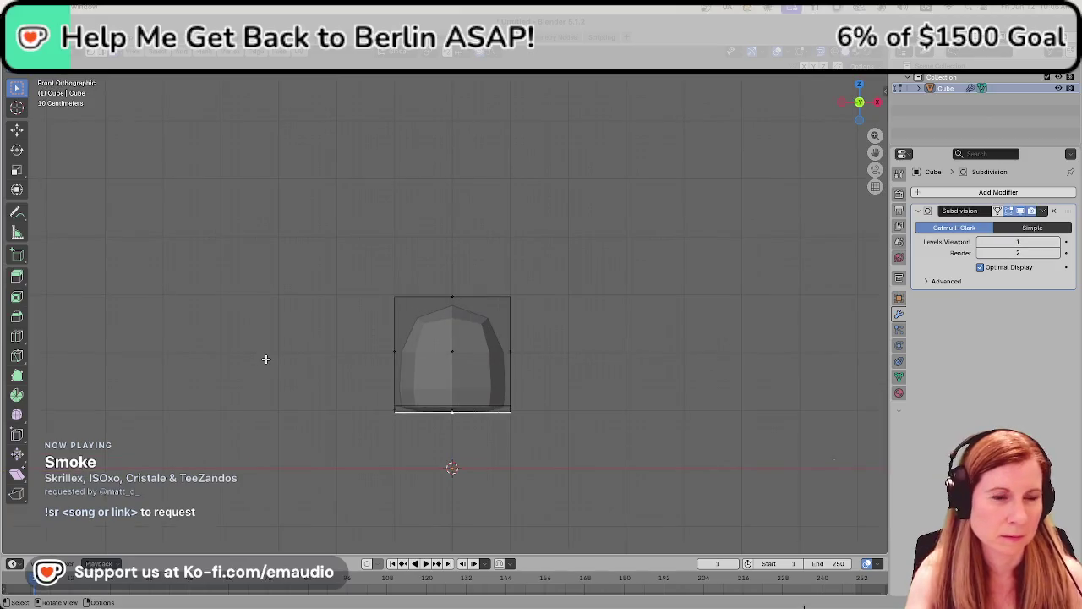
key(s)
key(x)
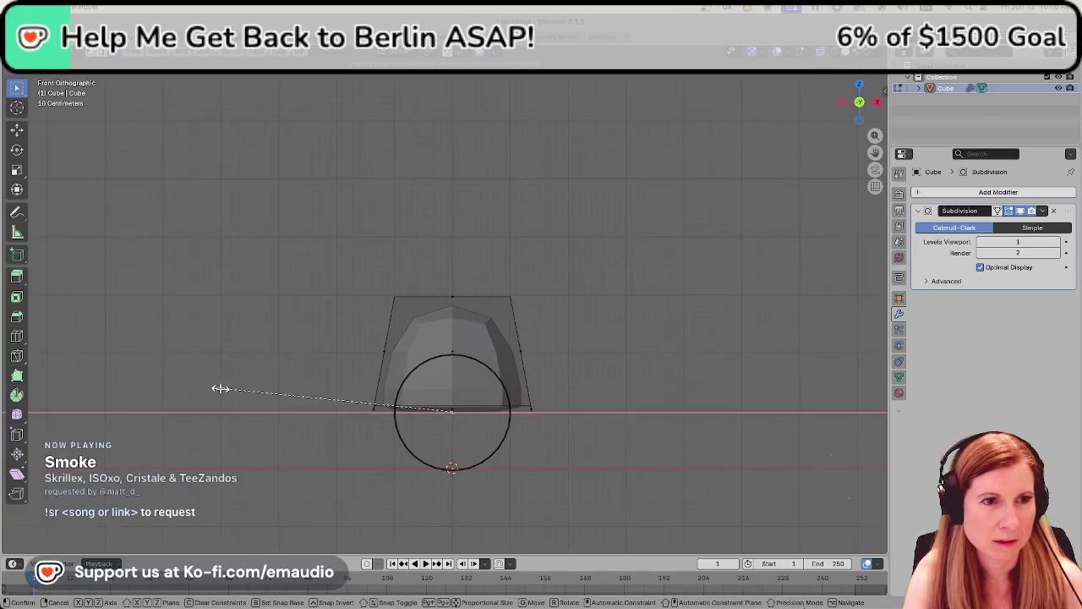
click(214, 388)
Narrow the cage's top face along X to steepen the taper
middle_drag(477, 305, 440, 293)
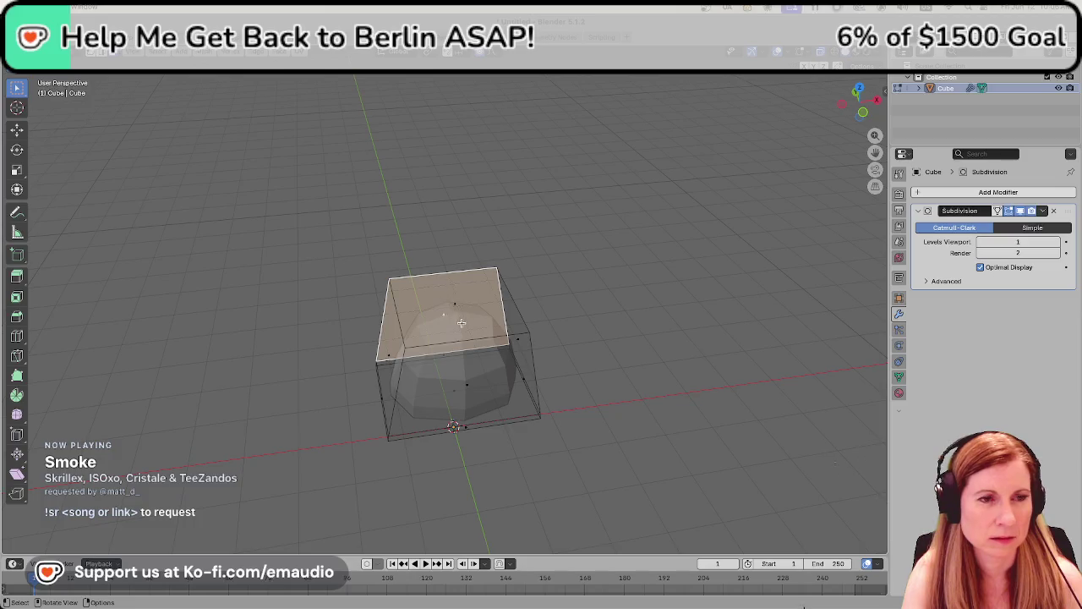
middle_drag(587, 335, 575, 295)
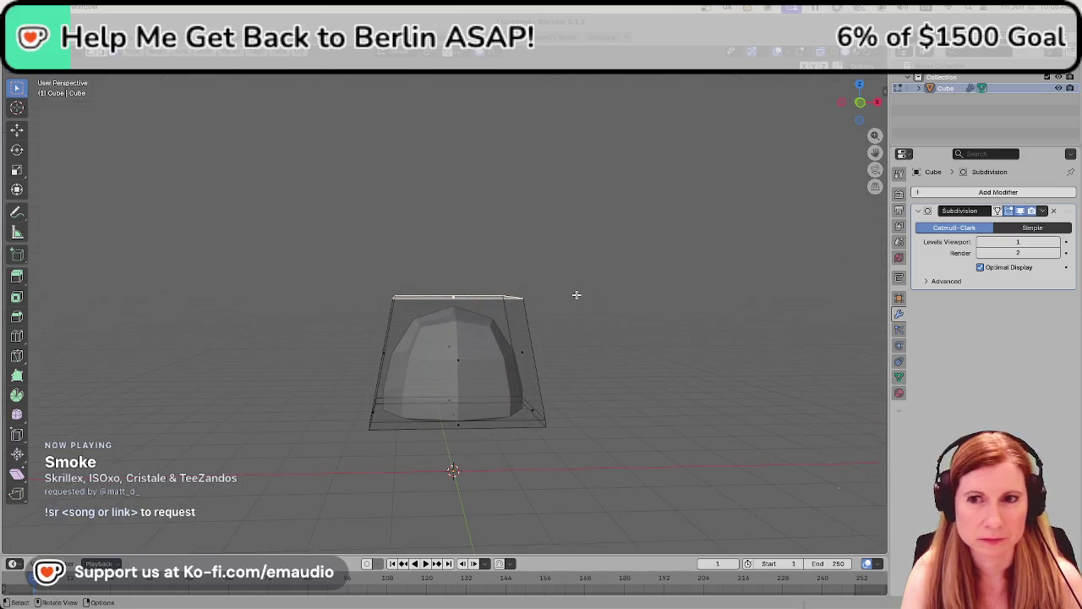
key(s)
key(x)
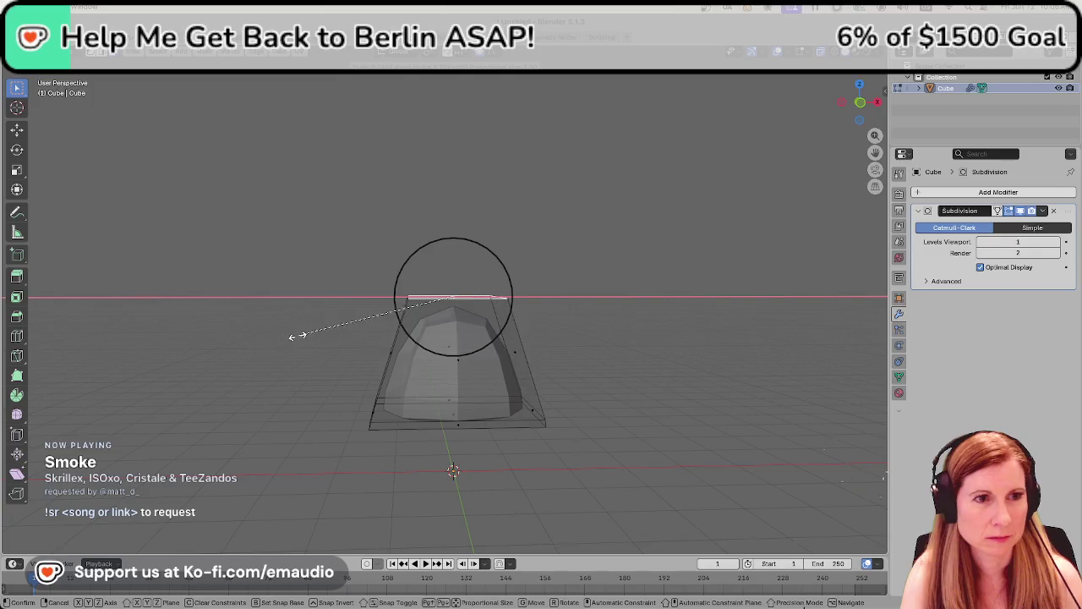
click(310, 334)
mouse_move(413, 312)
middle_down()
mouse_move(431, 303)
mouse_move(396, 310)
middle_up()
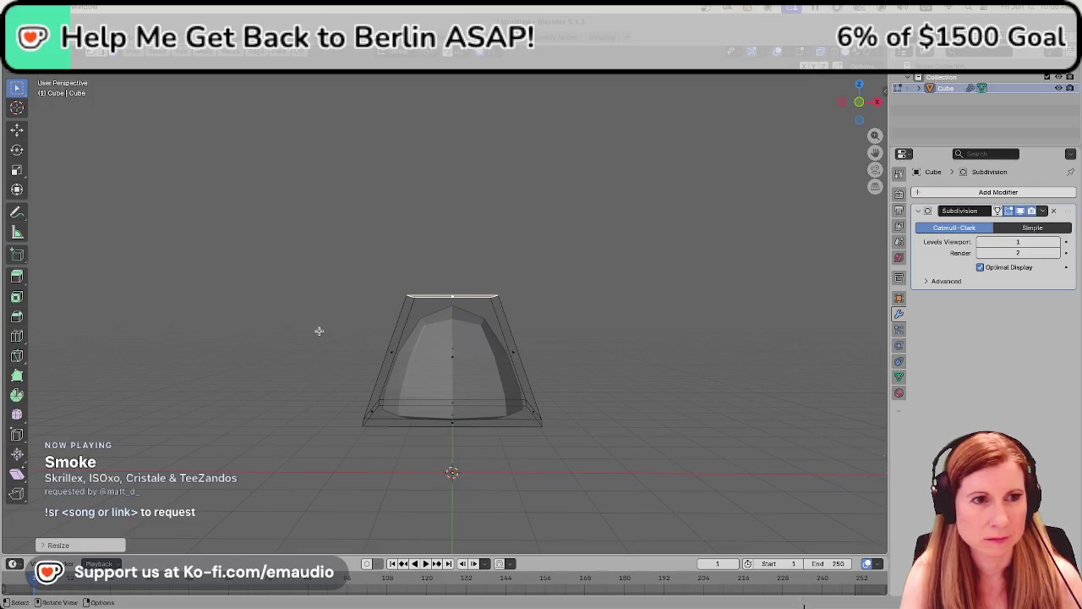
middle_drag(446, 262, 445, 313)
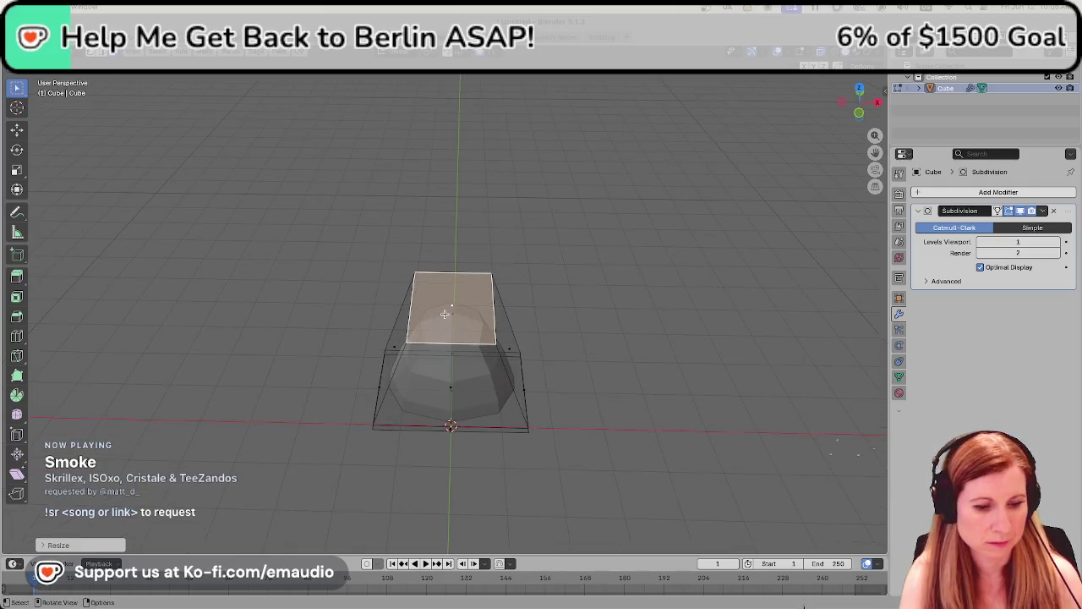
Cut a centred edge loop down the middle of the cage's top
click(445, 314)
key(ctrl+r)
click(445, 313)
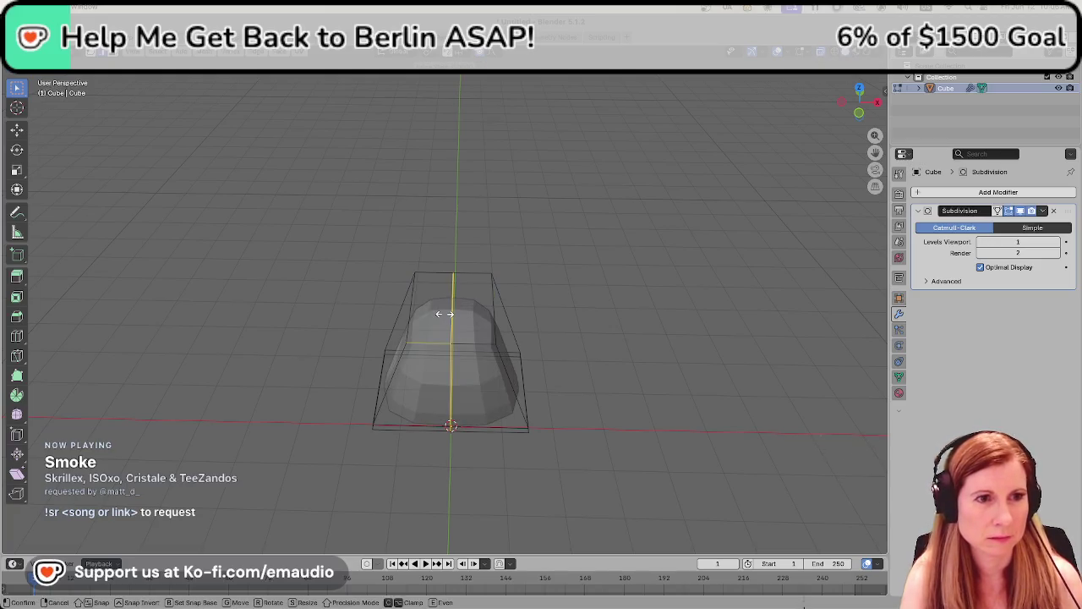
right_click(445, 313)
click(465, 214)
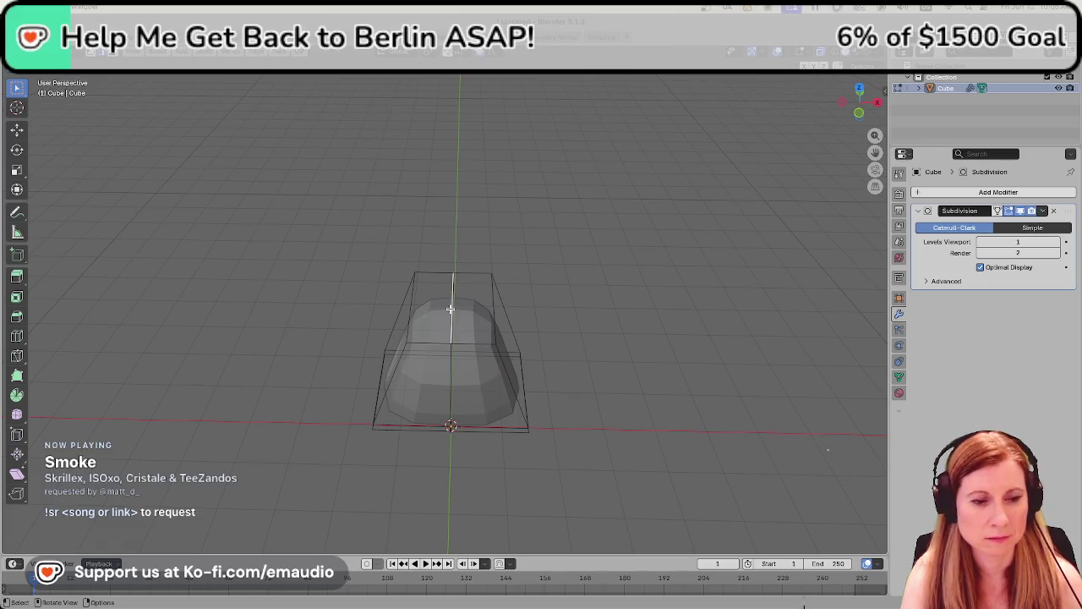
Raise the top middle vertex along Z into a pointed peak
mouse_move(449, 308)
middle_down()
mouse_move(480, 319)
mouse_move(457, 410)
mouse_move(466, 382)
middle_up()
key(KP_1)
key(g)
key(z)
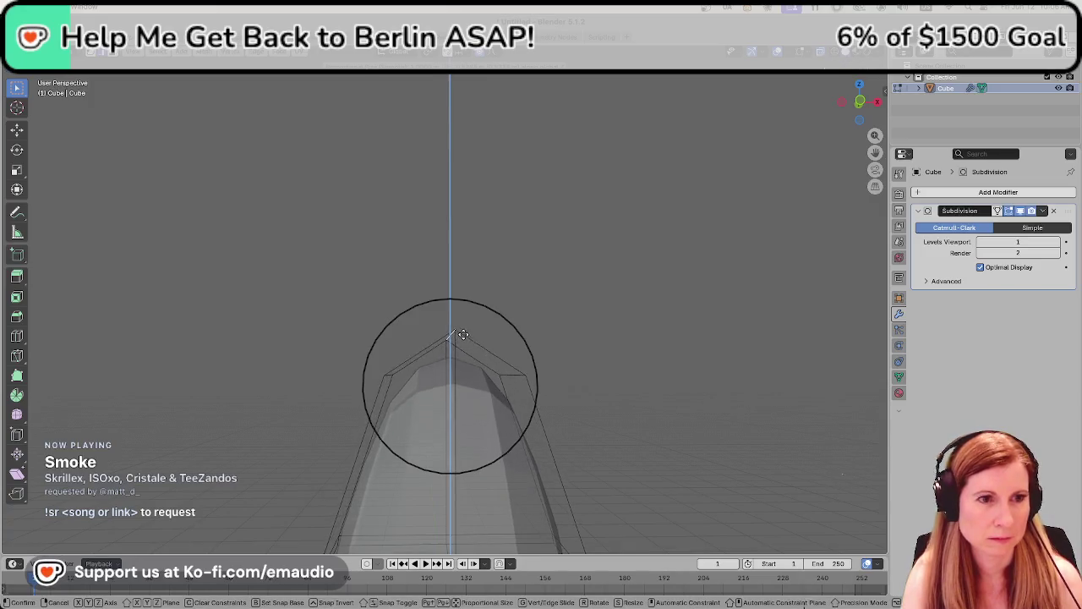
click(457, 317)
scroll(459, 292, down, 4)
middle_drag(507, 377, 507, 408)
scroll(550, 397, up, 3)
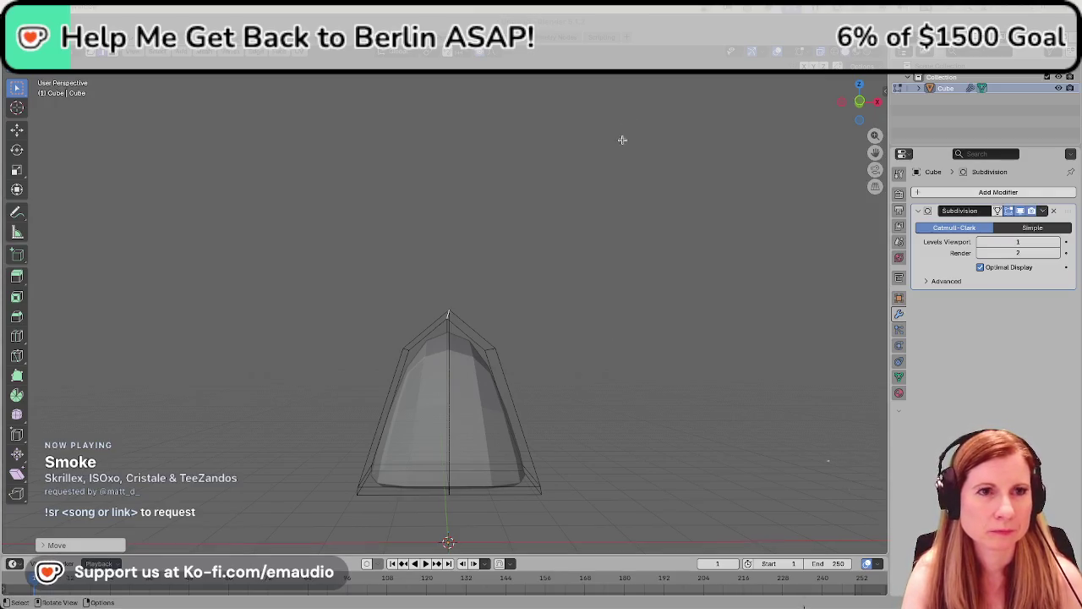
Undo the earlier raise and pull the cage's top up along Z into a pointed tip
click(457, 313)
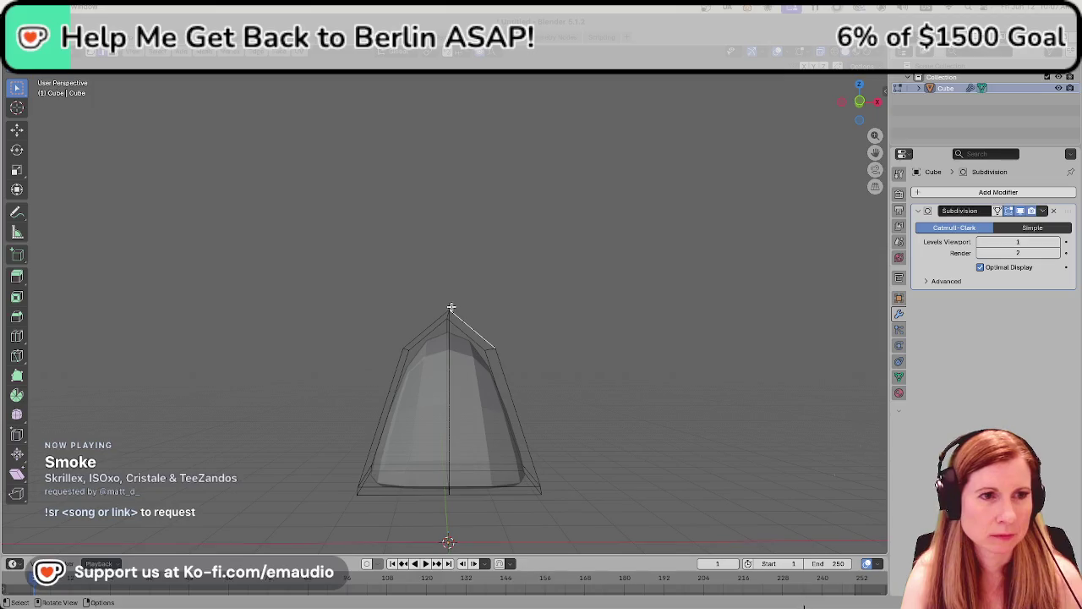
key(ctrl+z)
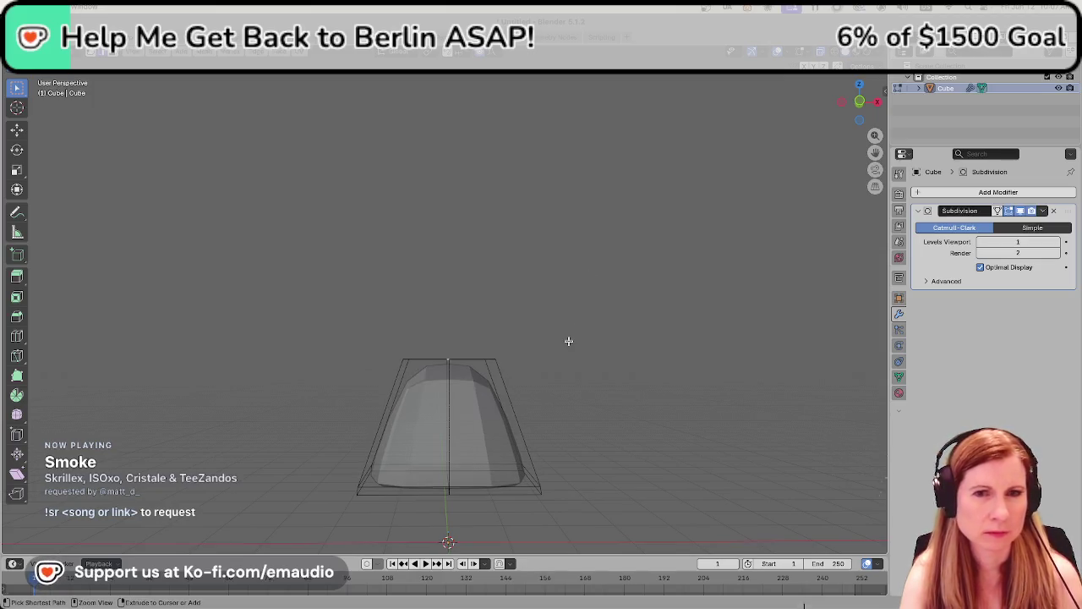
key(g)
key(z)
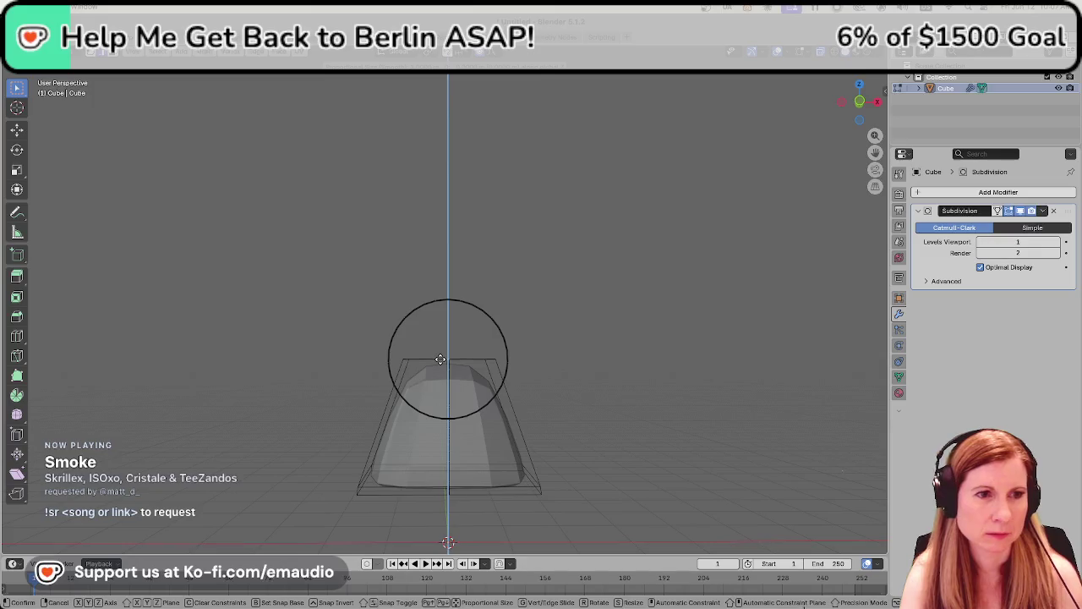
click(490, 337)
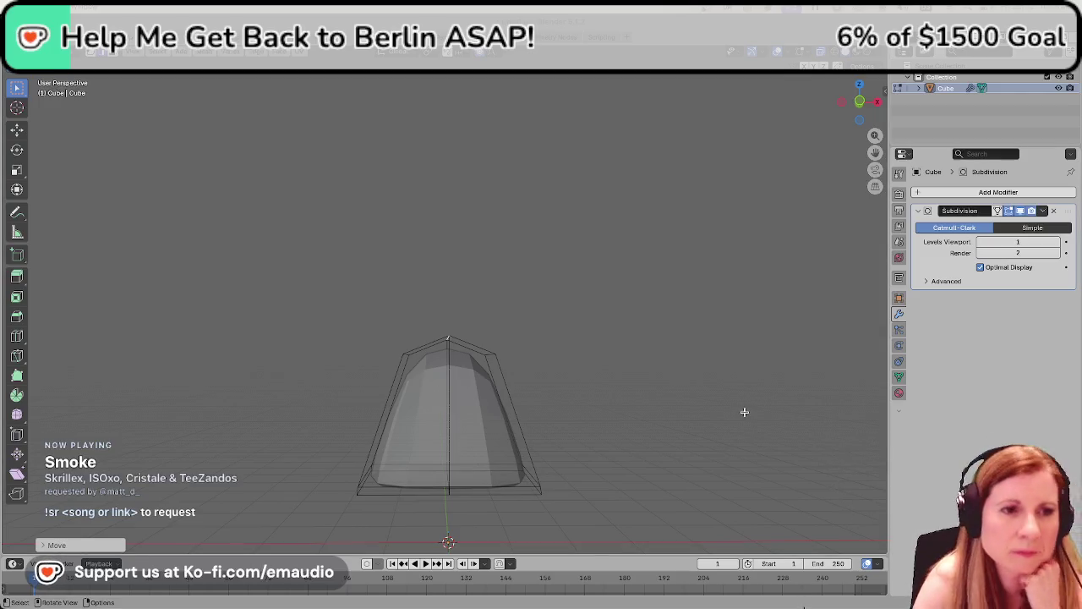
Select a side face of the ear's cage and move it along the Y axis
click(568, 284)
mouse_move(568, 284)
middle_down()
mouse_move(564, 408)
mouse_move(507, 472)
middle_up()
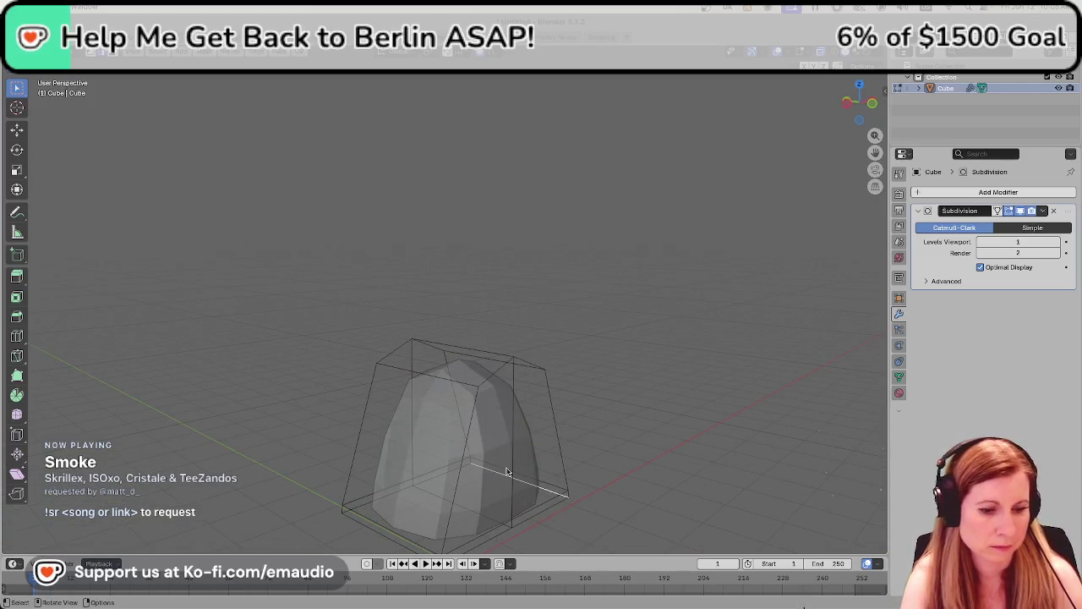
click(507, 471)
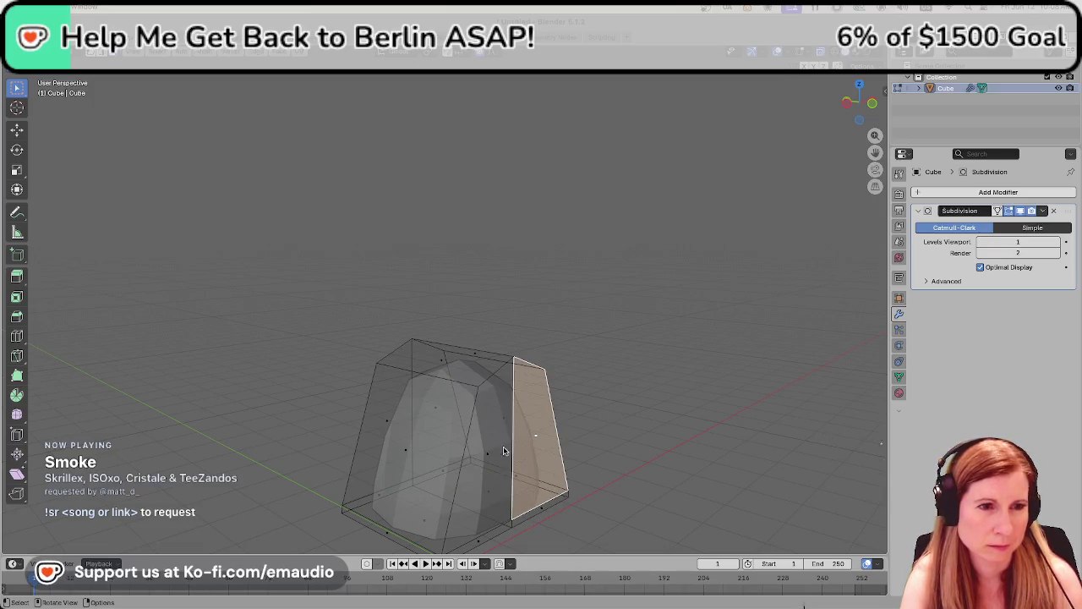
middle_drag(499, 453, 494, 416)
scroll(495, 416, down, 2)
scroll(558, 408, down, 1)
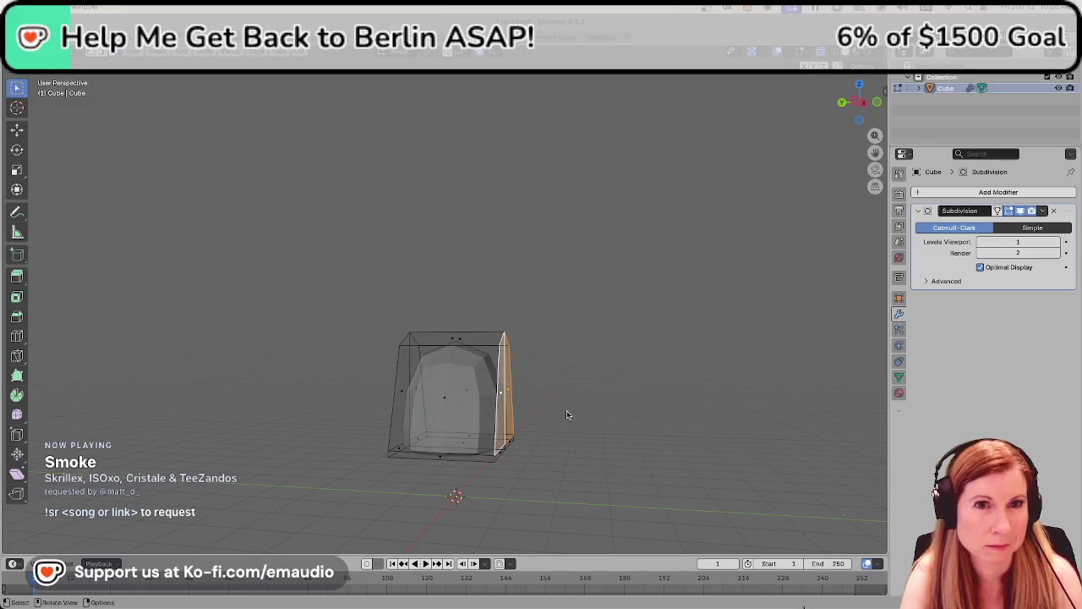
key(g)
key(y)
click(523, 404)
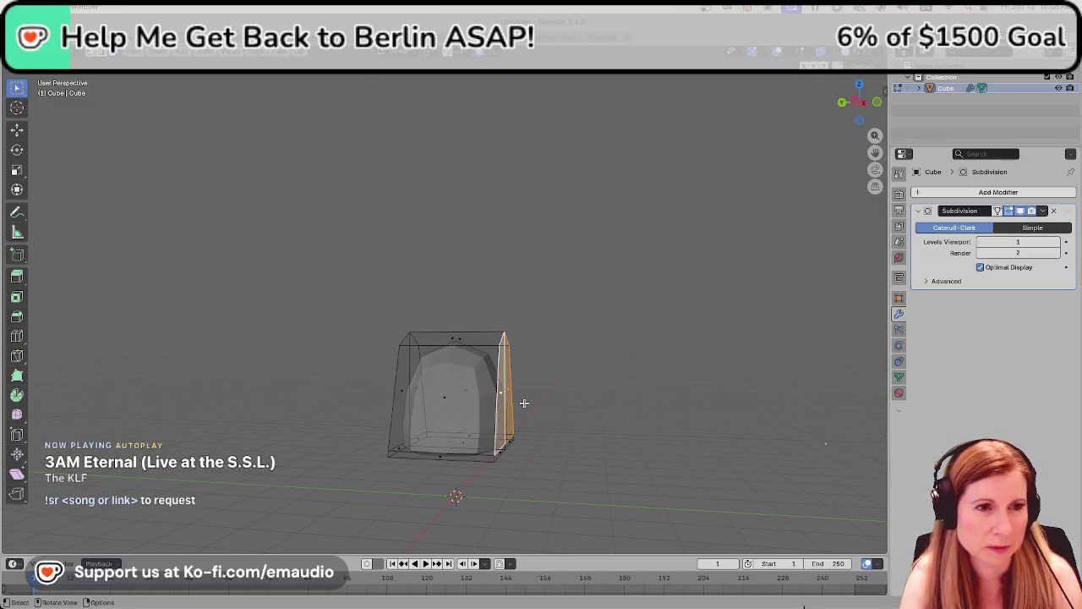
Switch to edge select and try a Y-axis scale, cancelling it unchanged
key(2)
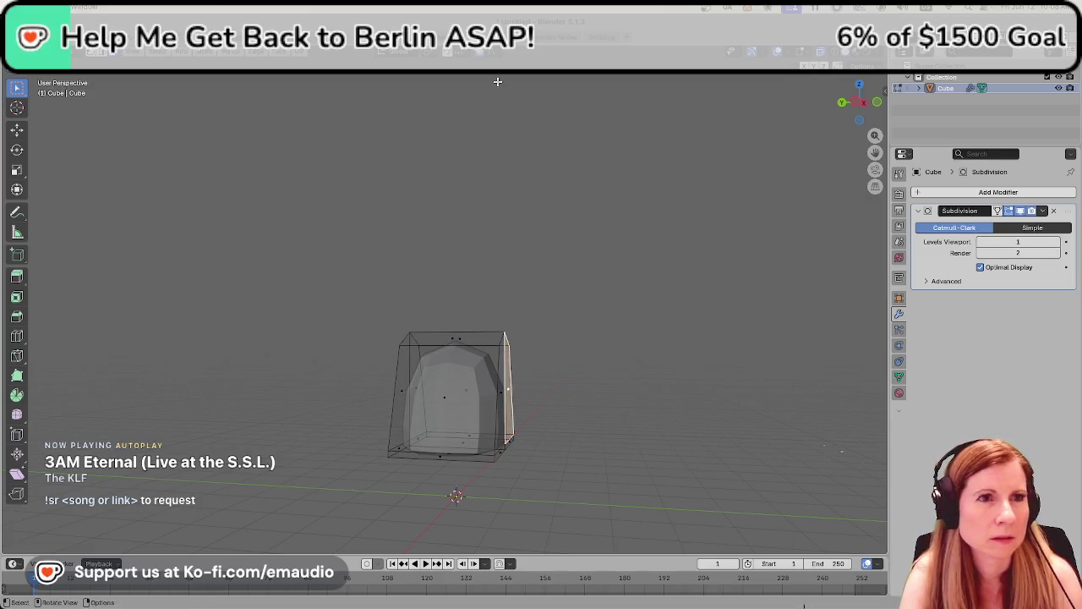
mouse_move(556, 391)
middle_down()
mouse_move(464, 399)
mouse_move(529, 442)
mouse_move(631, 326)
mouse_move(584, 400)
middle_up()
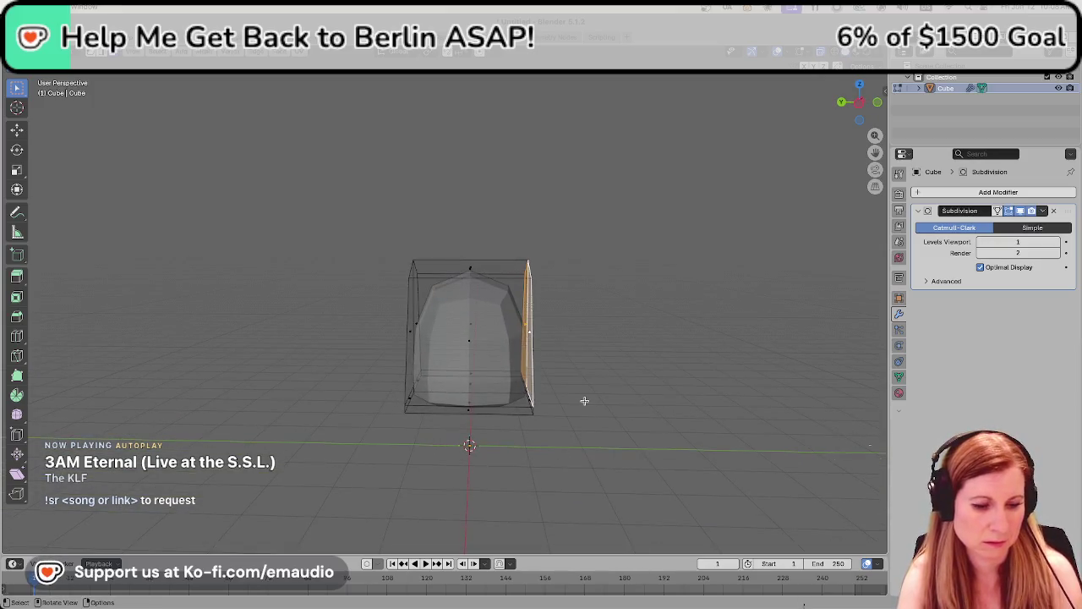
key(s)
key(y)
key(Escape)
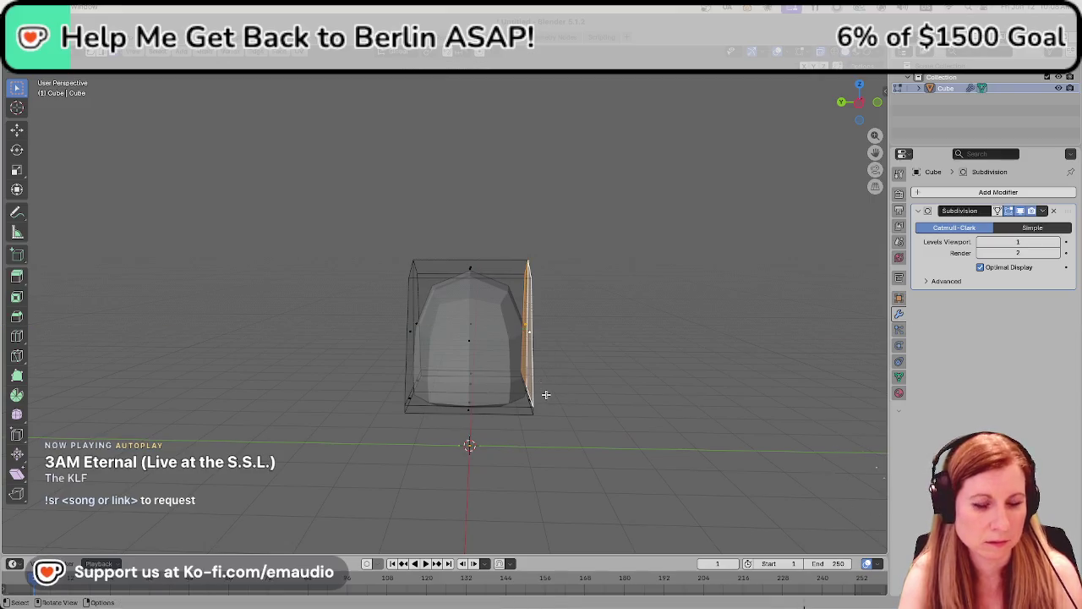
middle_drag(545, 394, 507, 342)
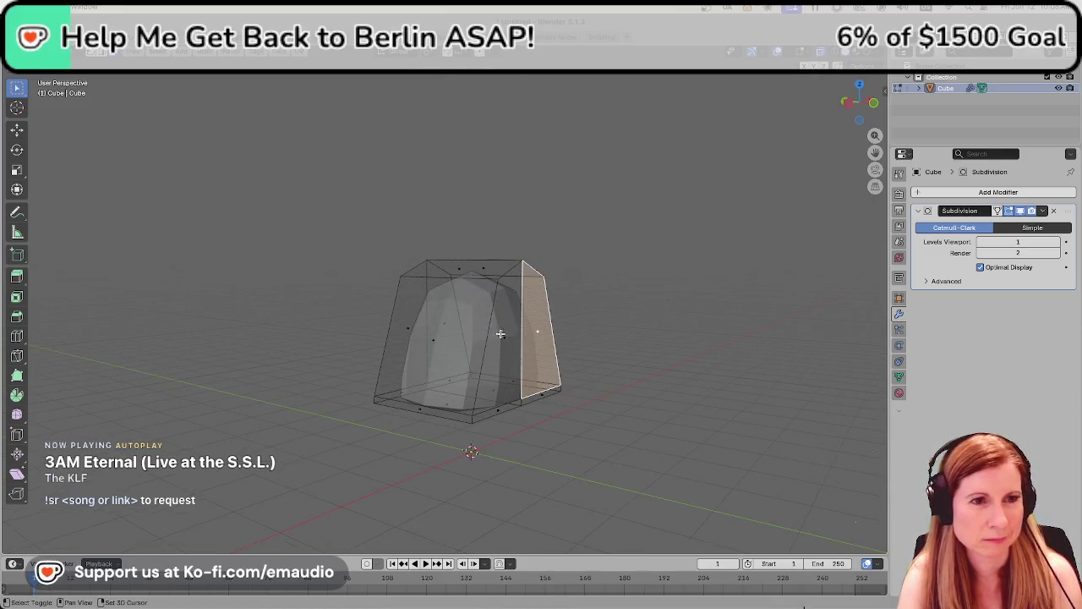
Select the cage's right side face, then switch over to the StreamDJ window
shift+click(505, 340)
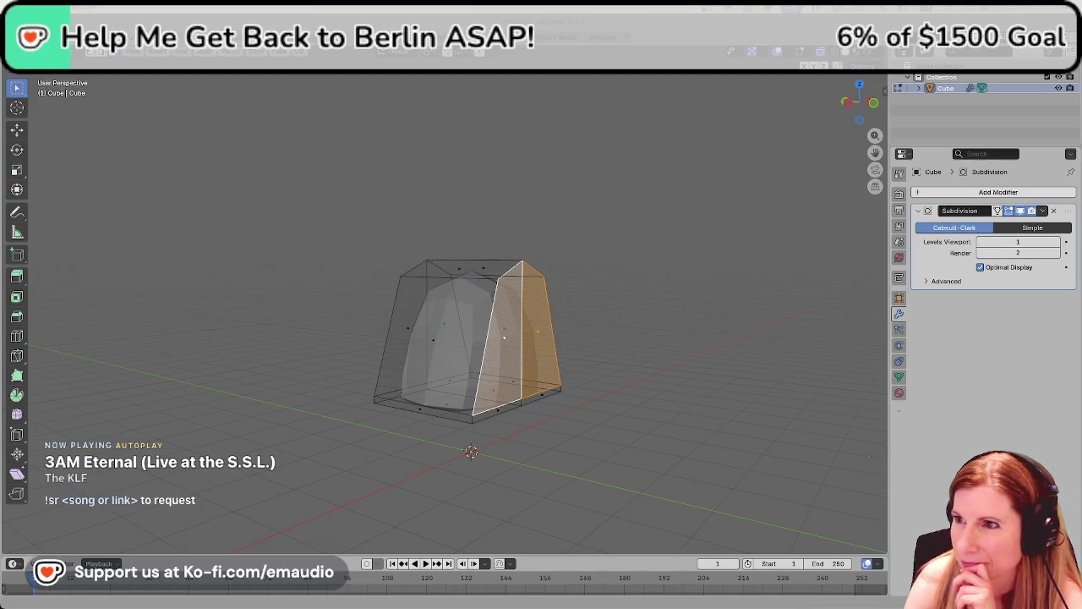
key(alt+Tab)
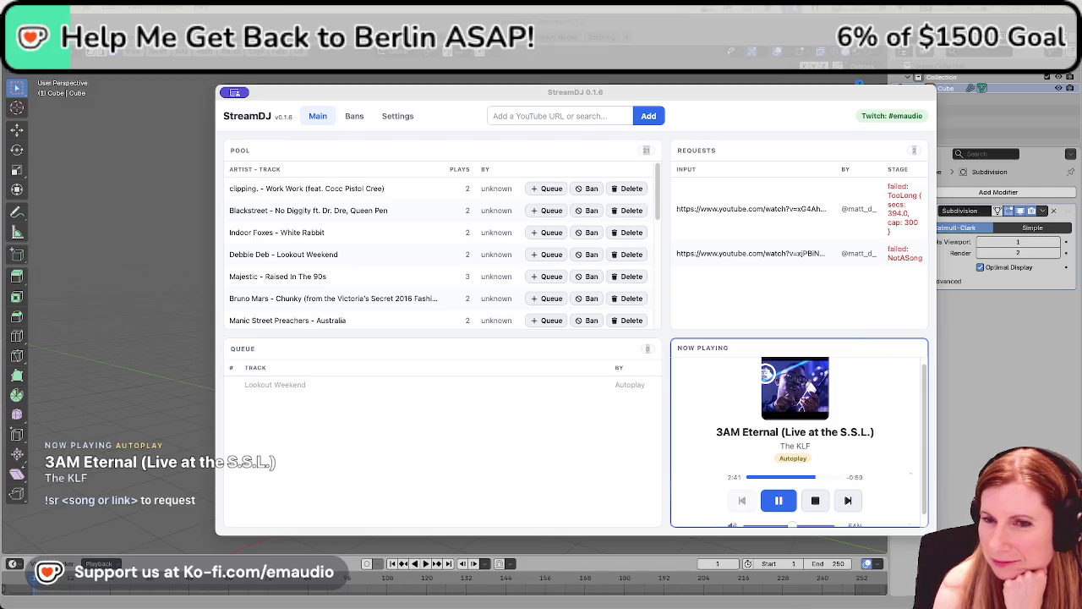
Look over StreamDJ's Settings, scroll the Main pool list, then switch back to Blender
click(389, 117)
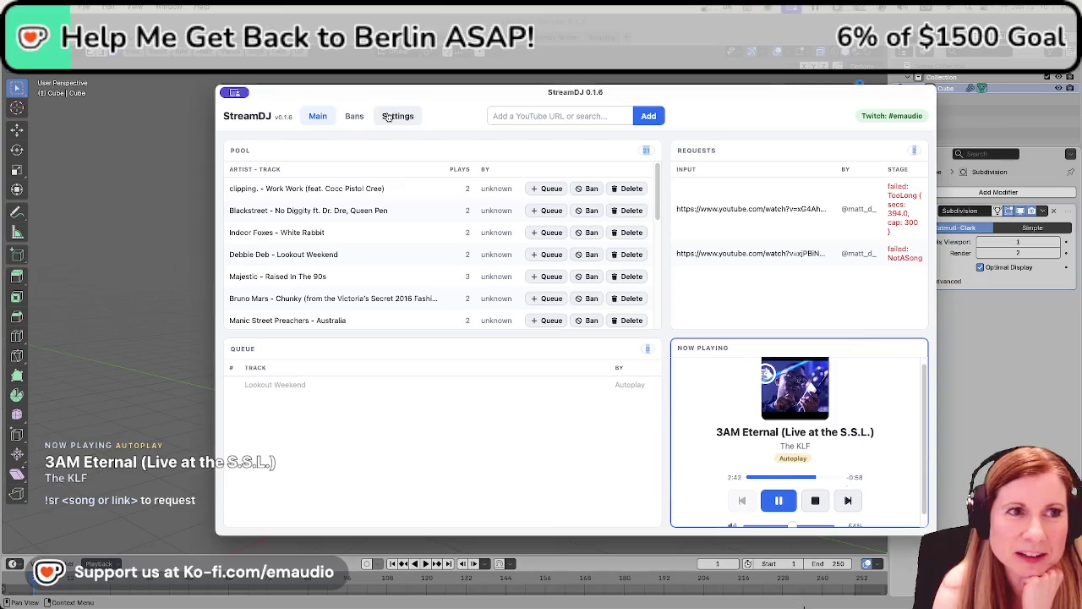
click(387, 118)
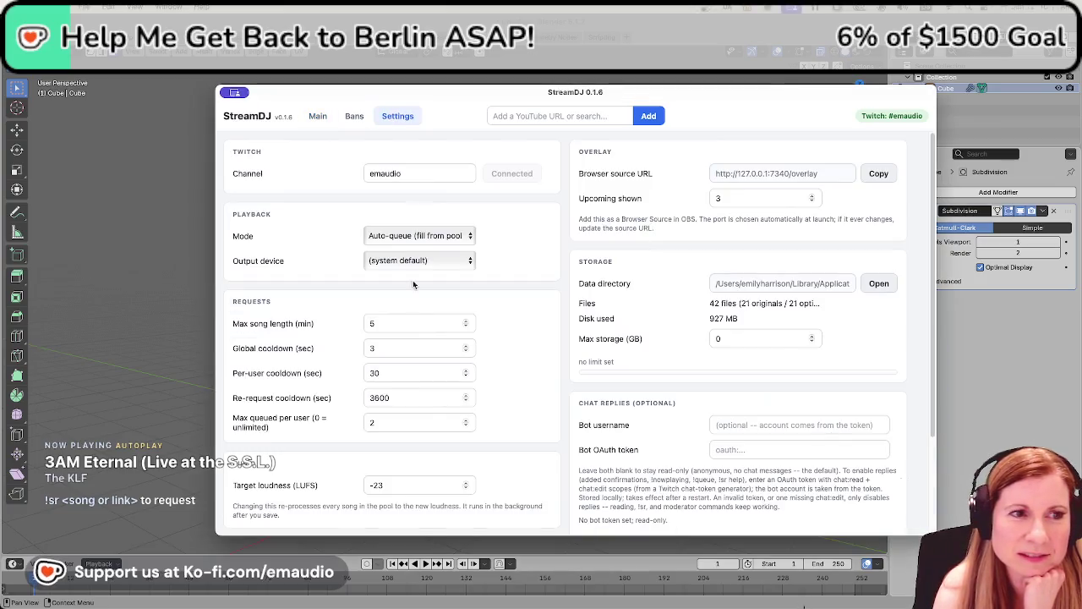
click(320, 120)
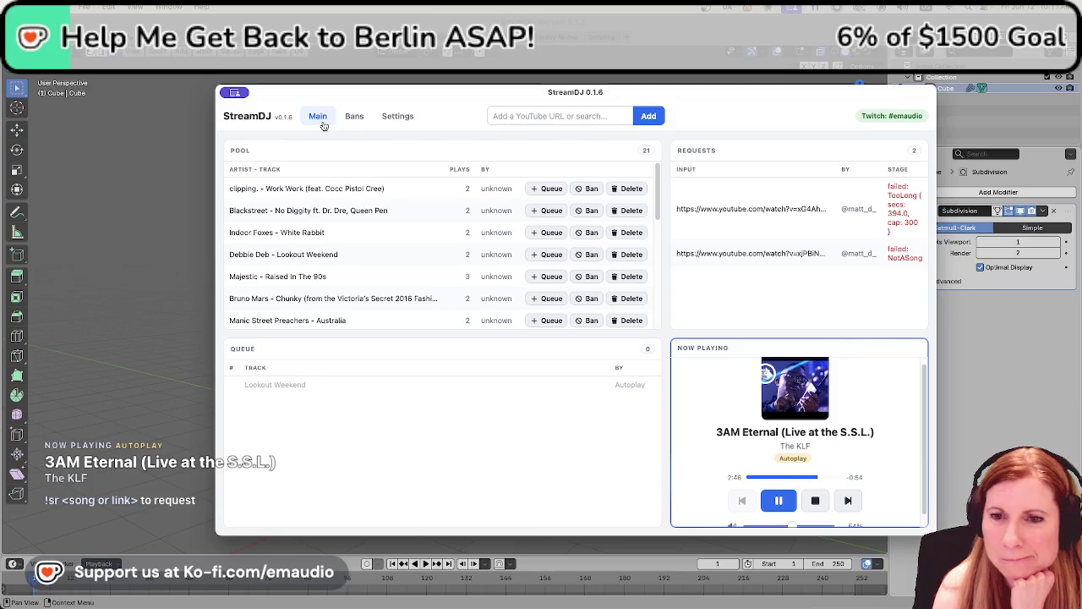
scroll(457, 236, down, 5)
scroll(457, 235, up, 5)
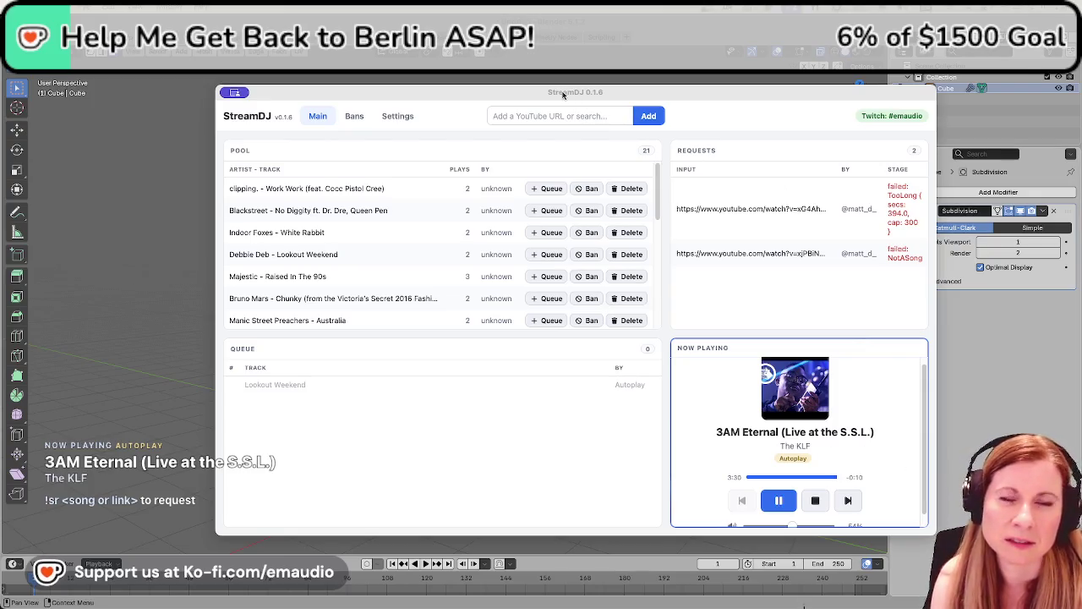
key(alt+Tab)
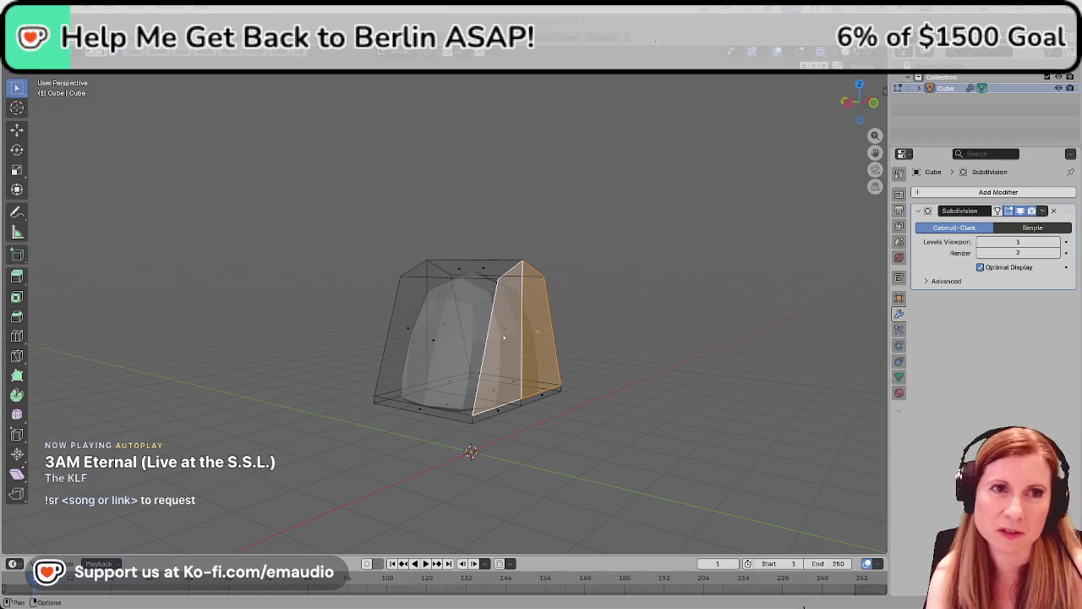
Try moving the selected edge along Y and cancel, then begin editing StreamDJ's Max song length
middle_drag(578, 398, 604, 397)
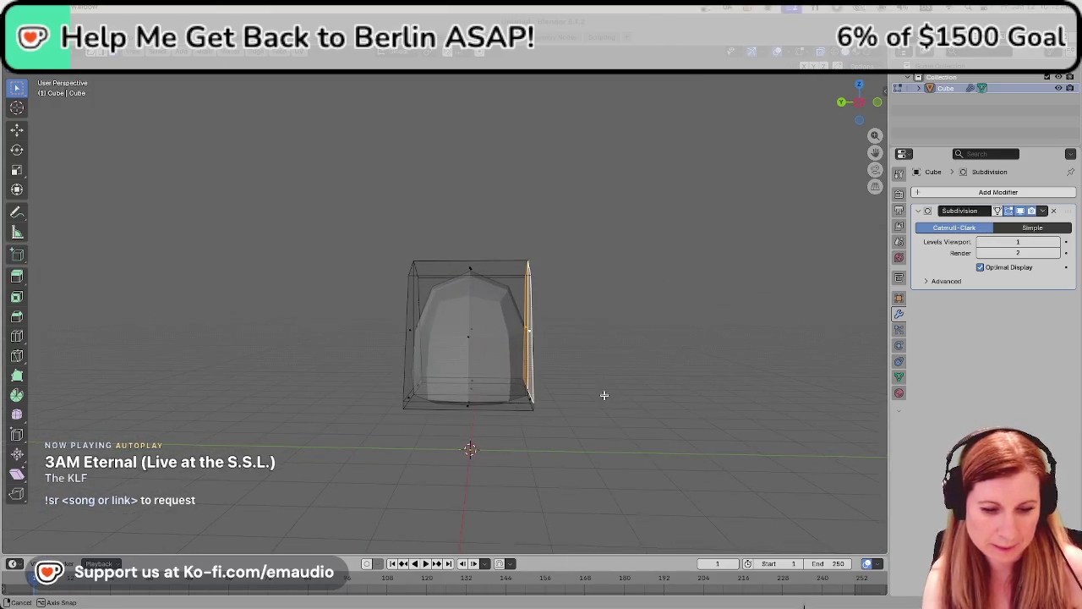
key(g)
key(y)
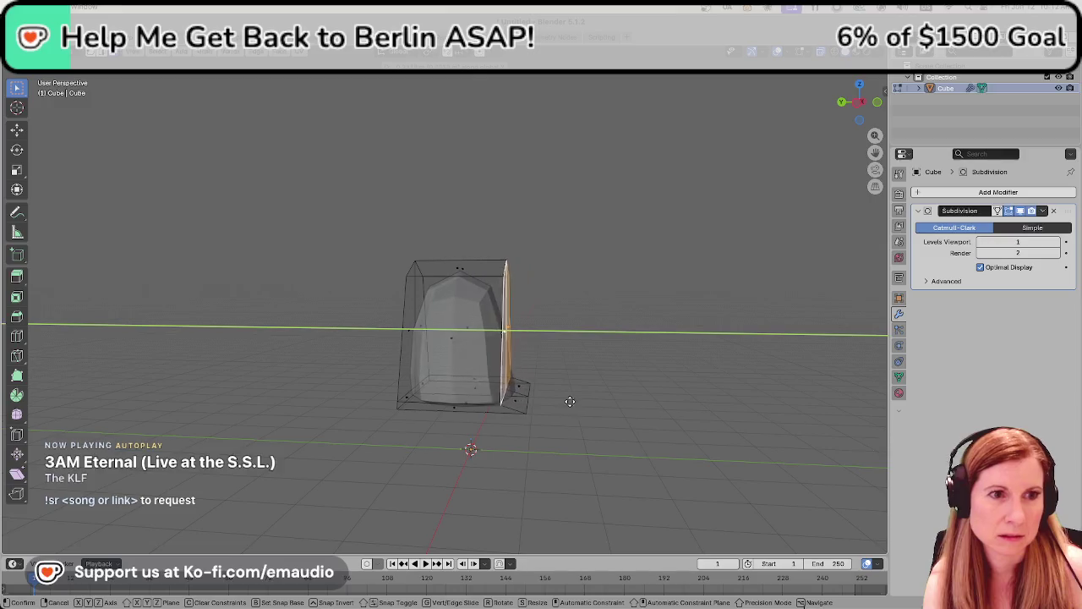
key(Escape)
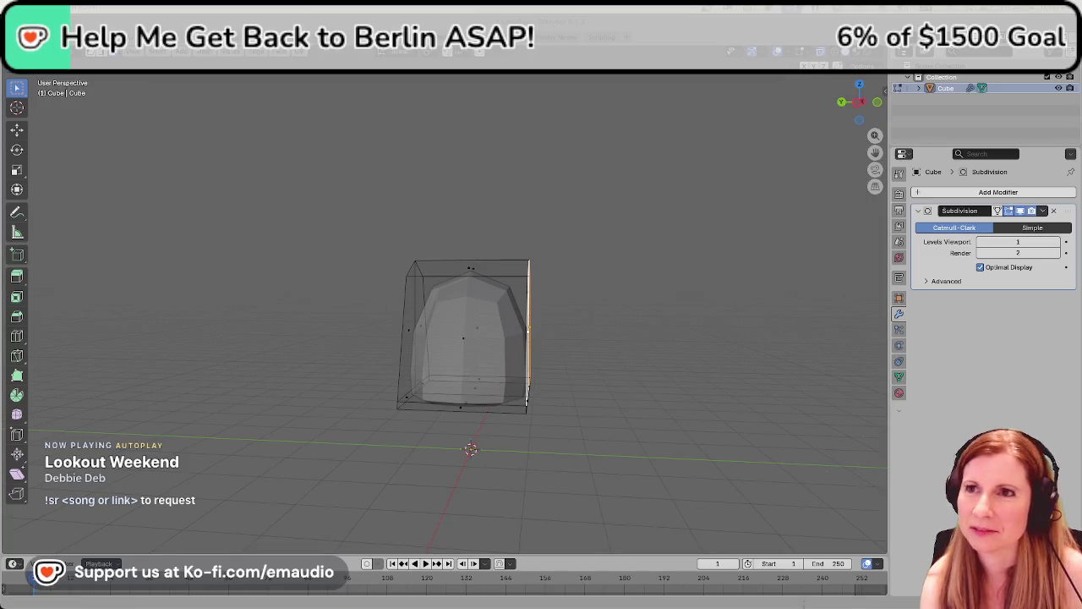
key(super+Tab)
click(502, 319)
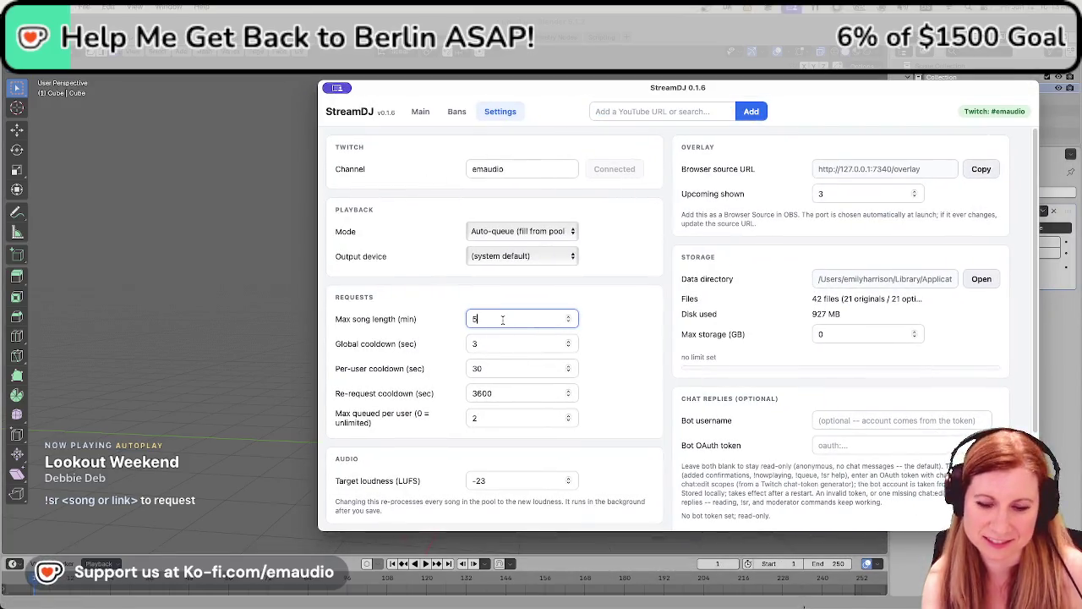
Change StreamDJ's Max song length to 6:40 and commit the value
key(BackSpace)
text(6)
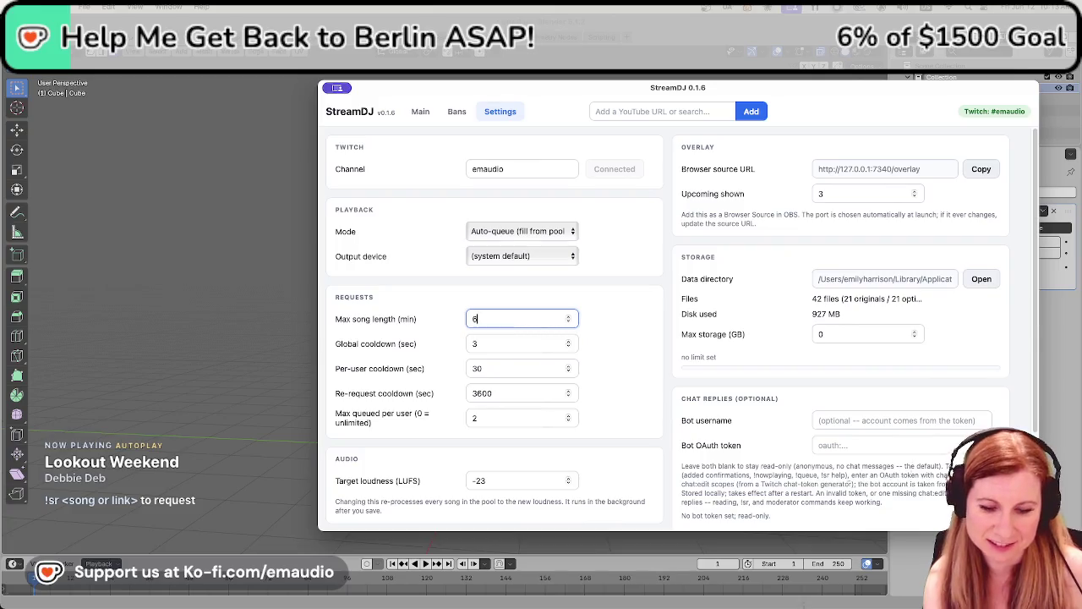
text(:40)
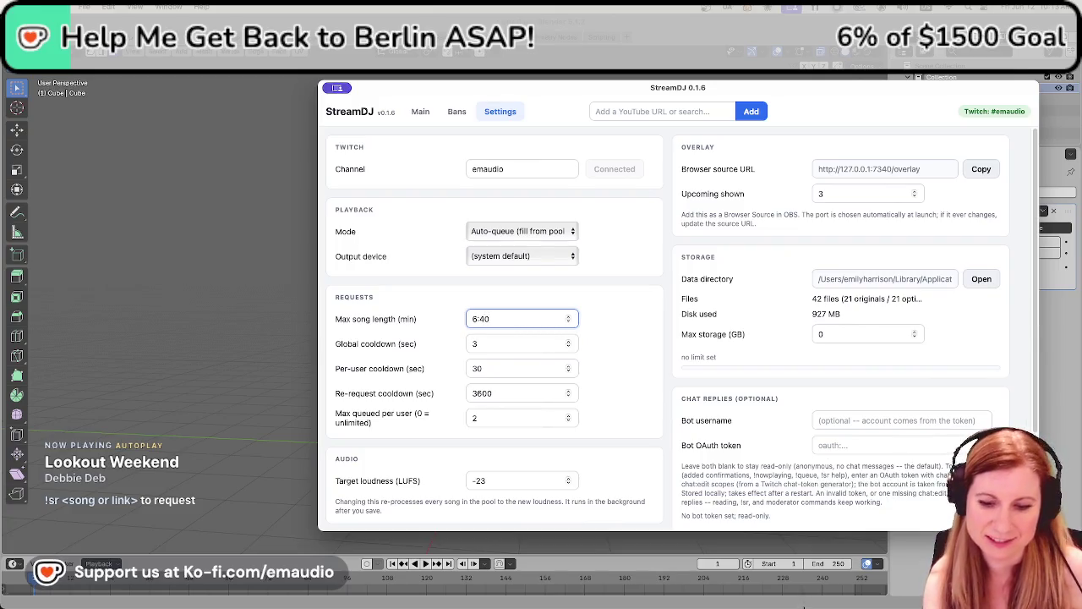
click(597, 374)
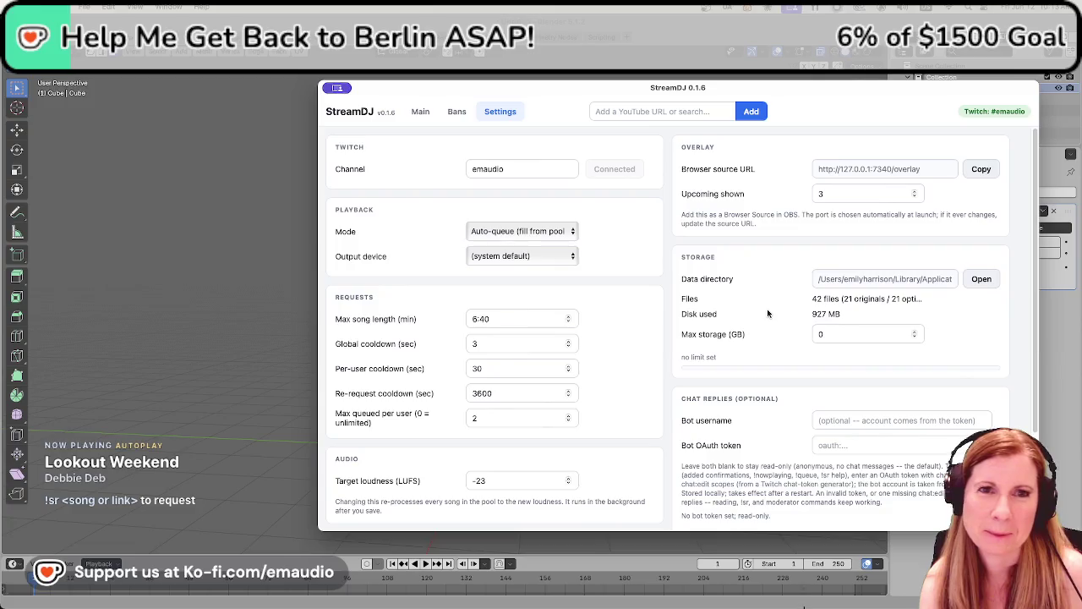
click(420, 112)
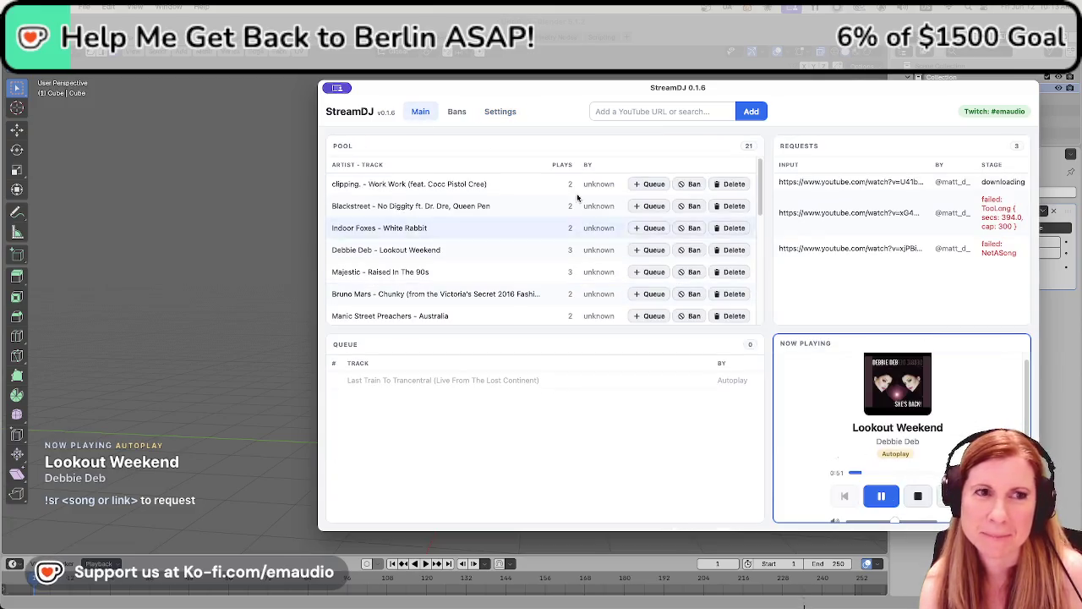
Re-edit Max song length to 6:45, save the request settings, and return to Main
click(495, 113)
scroll(599, 395, down, 3)
scroll(602, 374, up, 3)
click(500, 319)
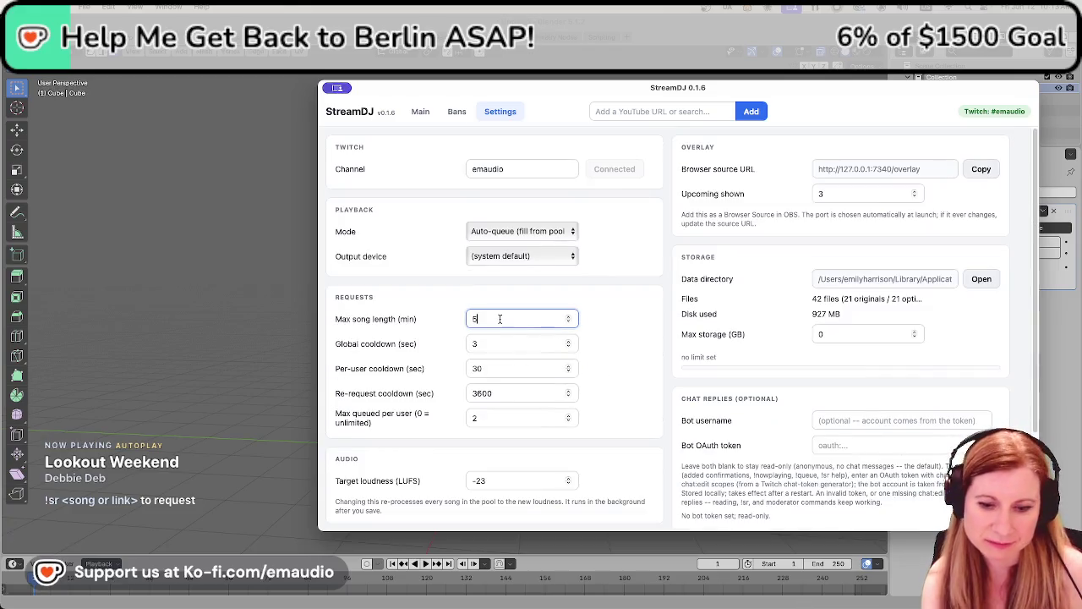
text(6:45)
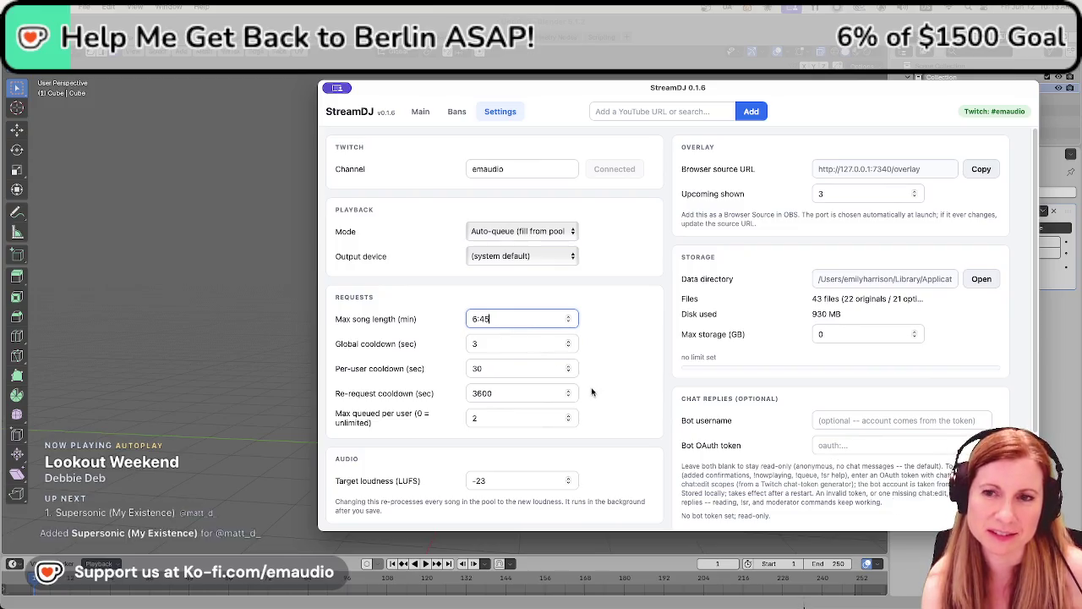
scroll(592, 372, down, 3)
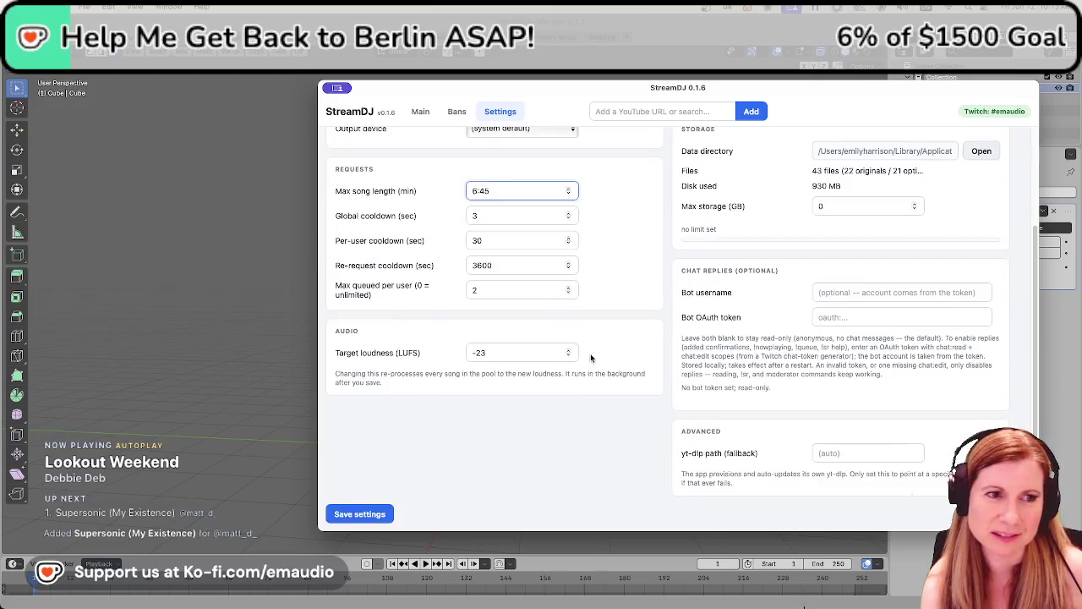
click(359, 513)
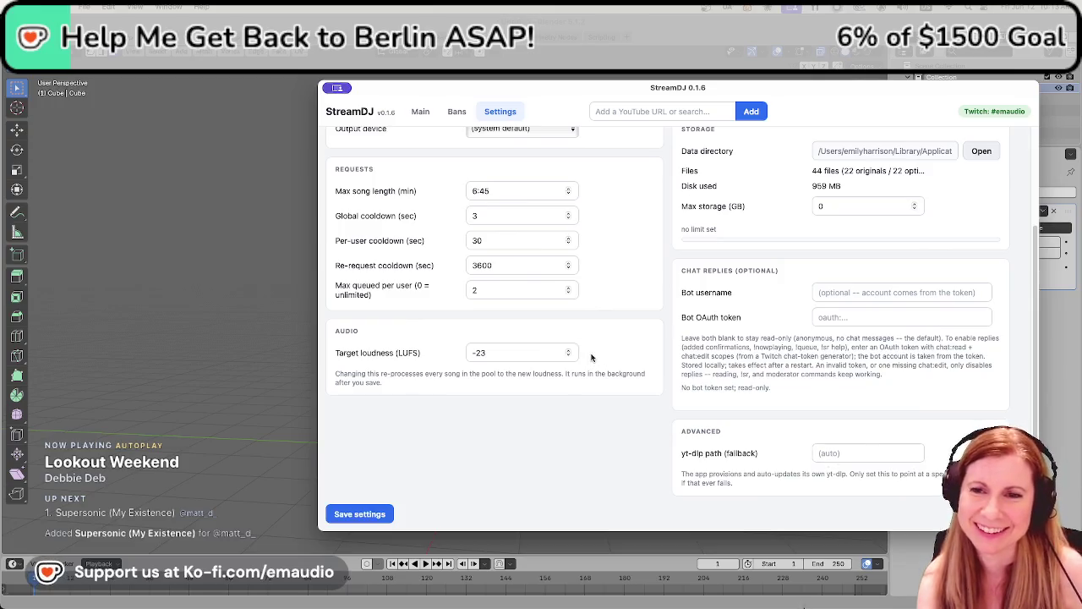
scroll(594, 352, up, 3)
click(425, 113)
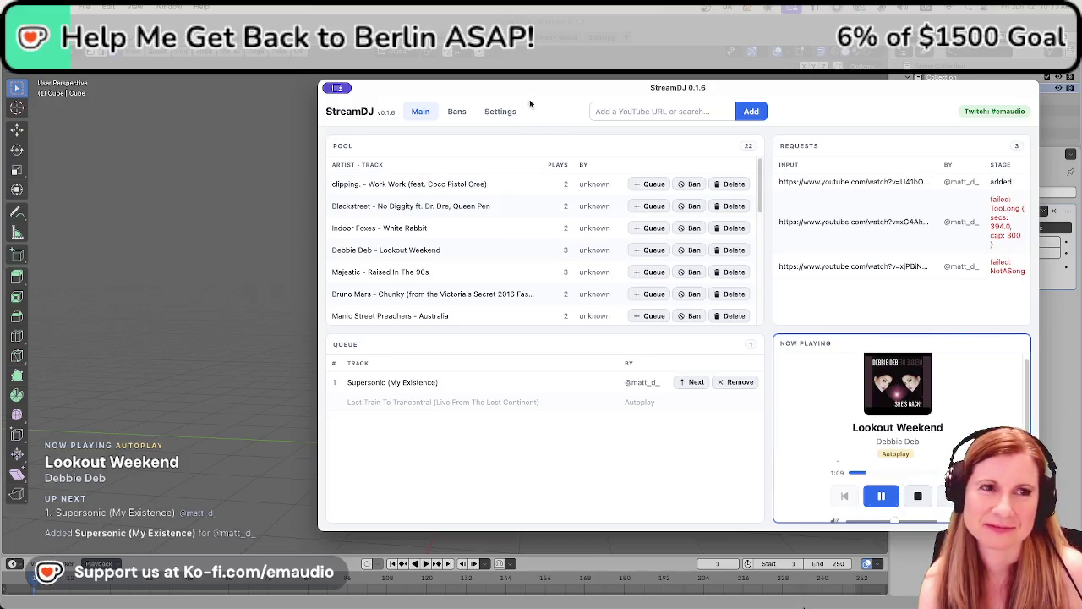
key(alt+Tab)
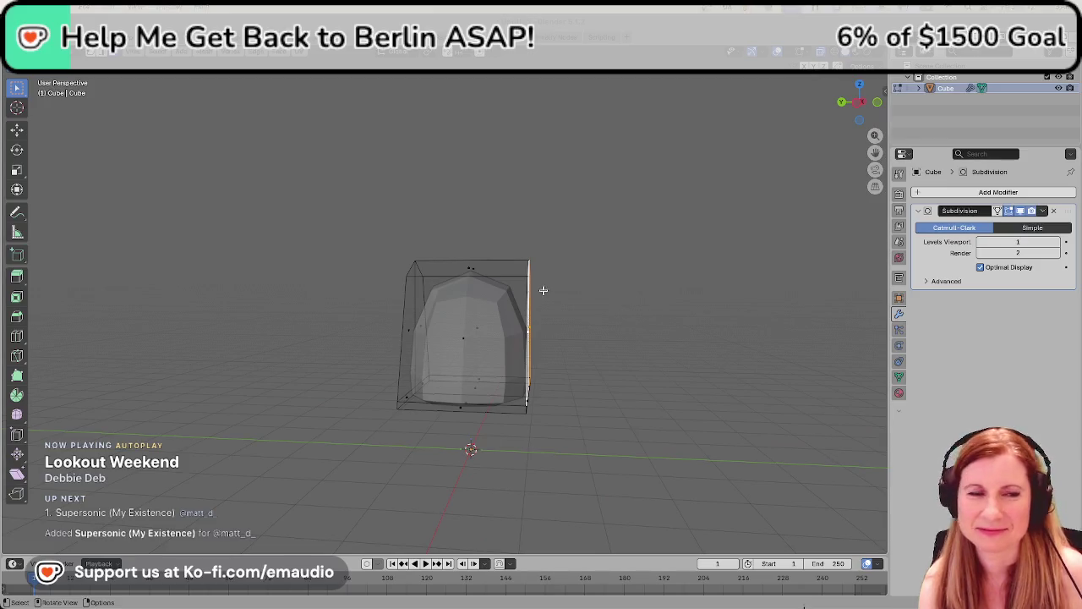
Move the cage's right side face inward along Y to thin the ear
mouse_move(609, 345)
middle_down()
mouse_move(550, 299)
mouse_move(542, 320)
middle_up()
mouse_move(551, 389)
alt+middle_down()
mouse_move(460, 394)
mouse_move(495, 412)
alt+middle_up()
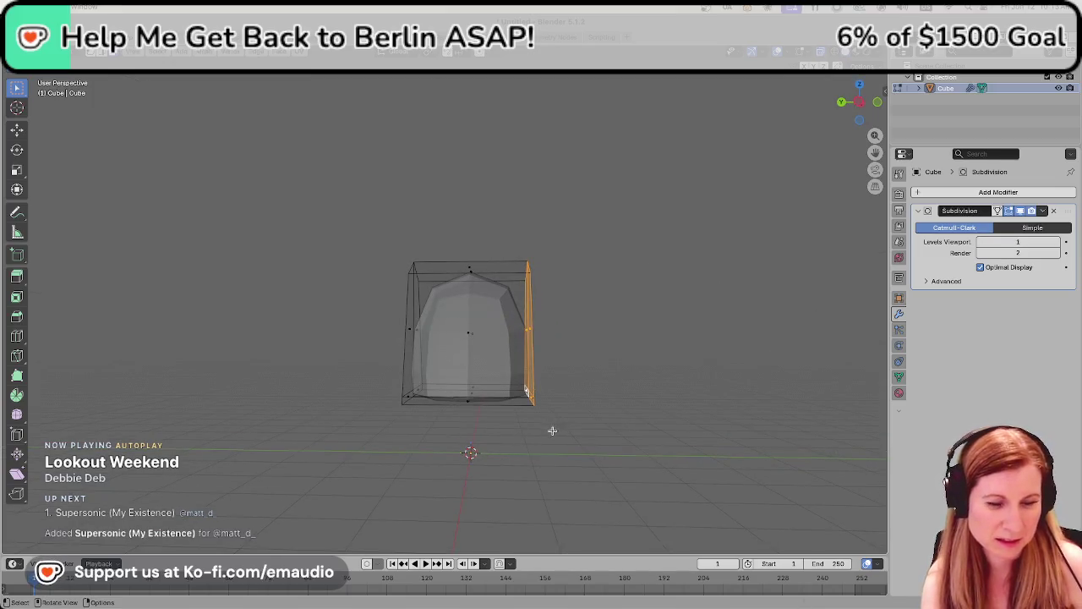
key(g)
key(y)
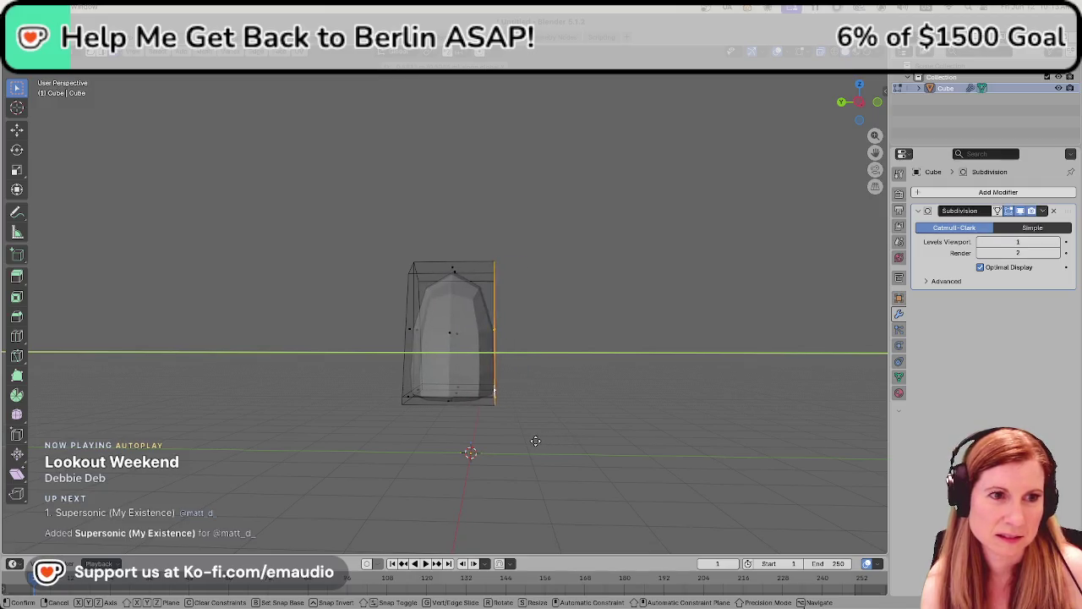
click(532, 440)
Clear the selection, check the ear in front orthographic view, then select a front face
middle_drag(532, 439, 365, 415)
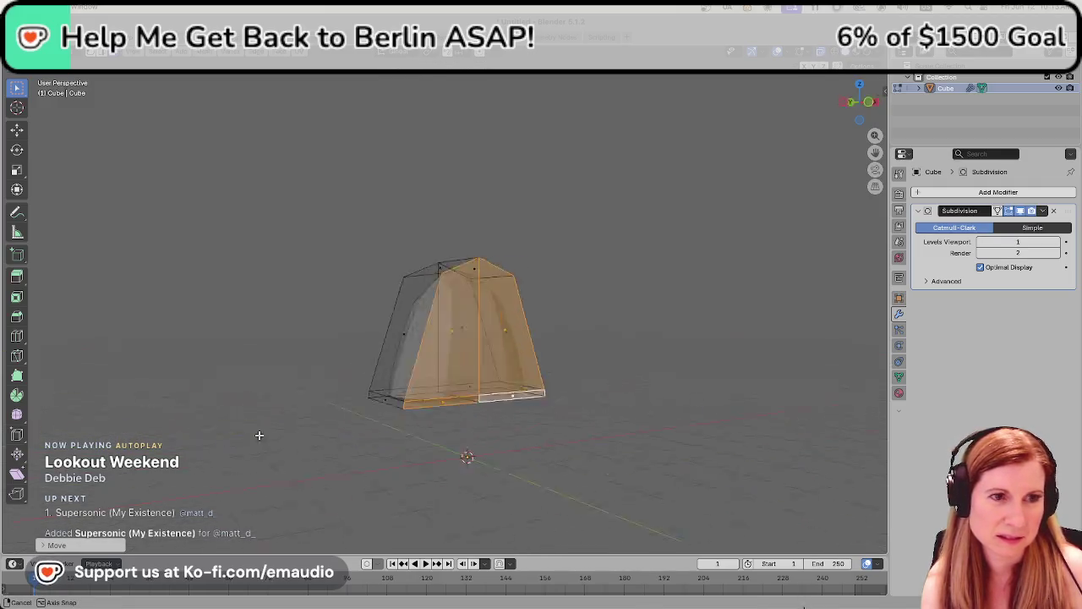
key(alt+a)
key(KP_1)
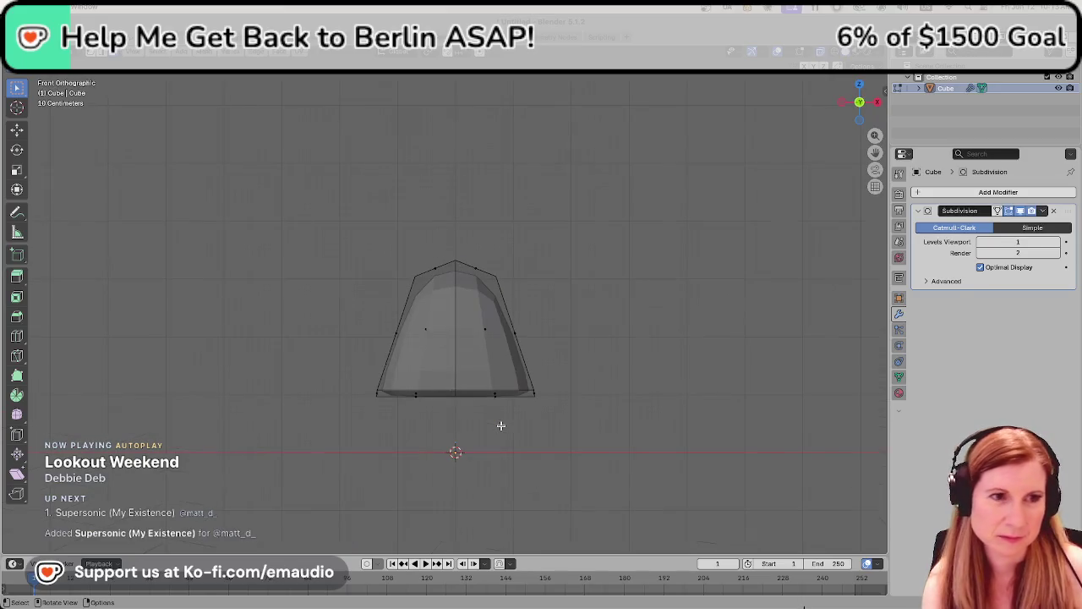
scroll(490, 433, up, 1)
scroll(668, 410, up, 1)
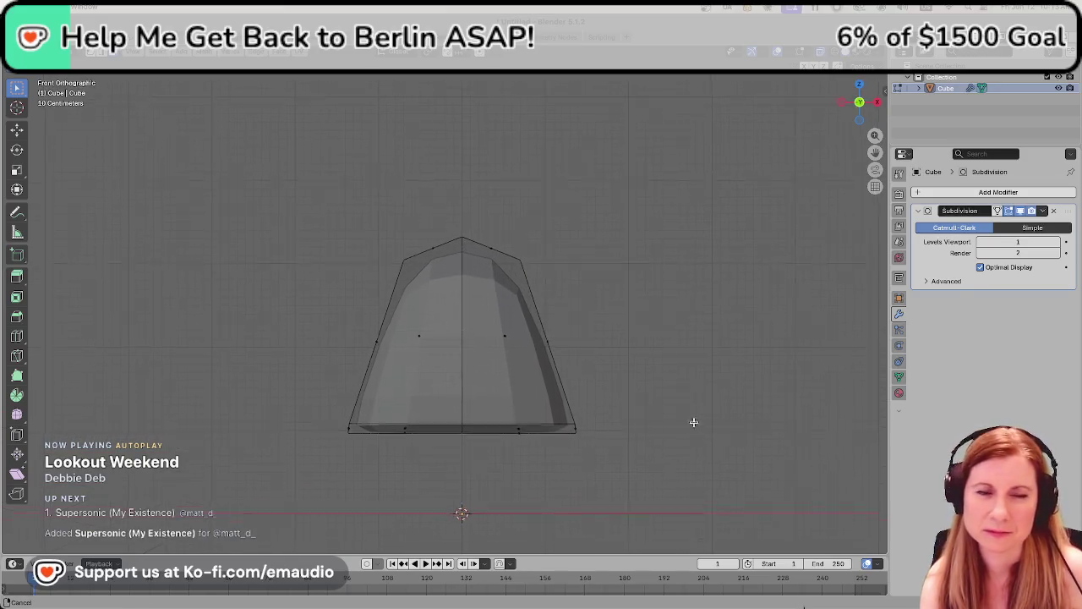
mouse_move(665, 388)
middle_down()
mouse_move(598, 391)
mouse_move(608, 399)
middle_up()
click(443, 312)
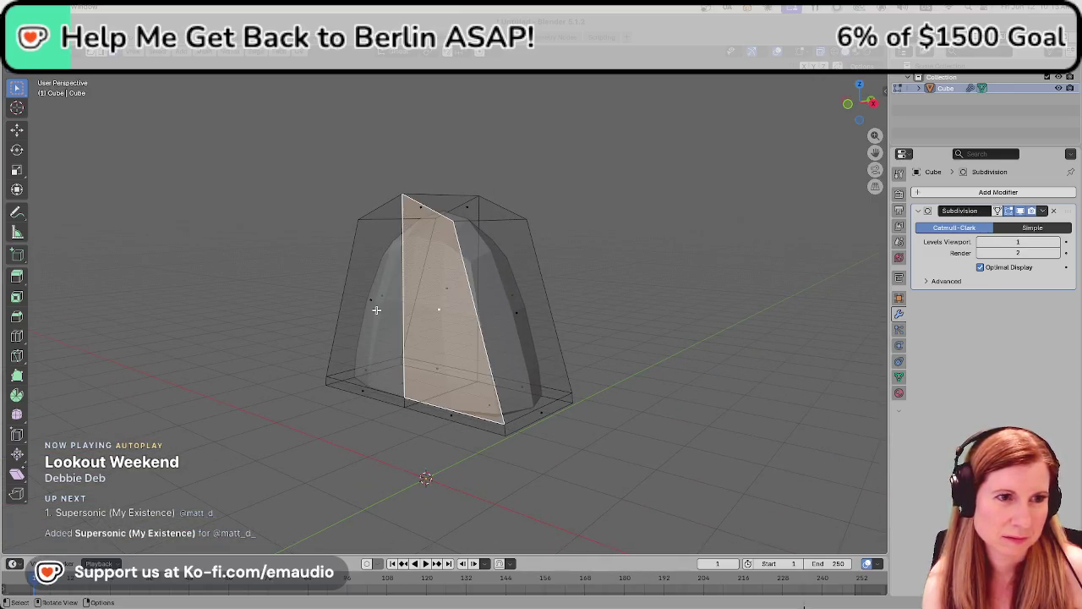
Select both front faces of the ear and trial an extrusion, then undo it
shift+click(374, 309)
middle_drag(344, 338, 553, 454)
key(e)
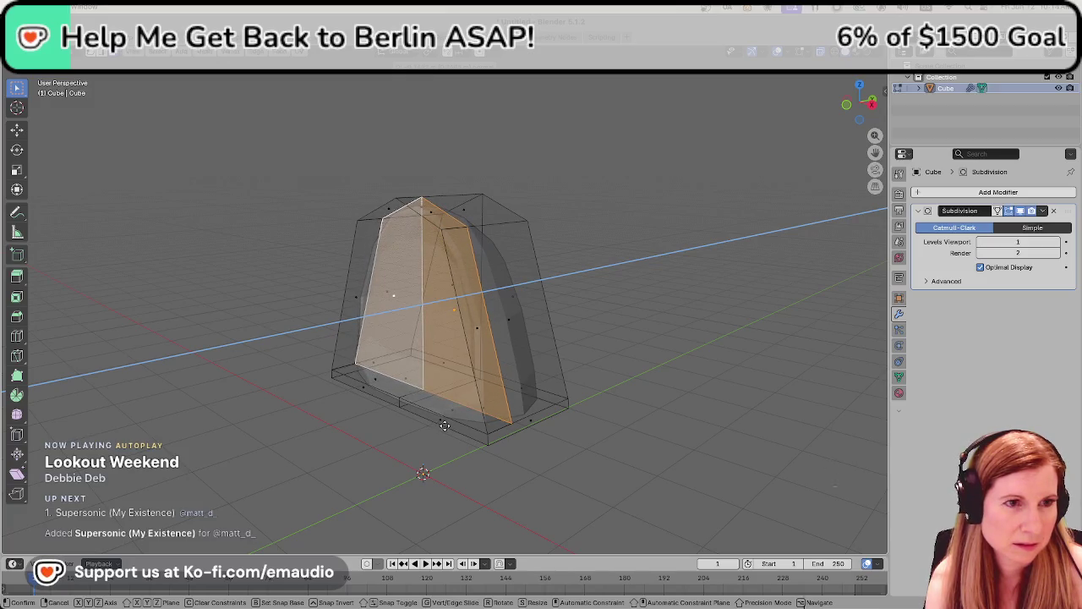
click(447, 426)
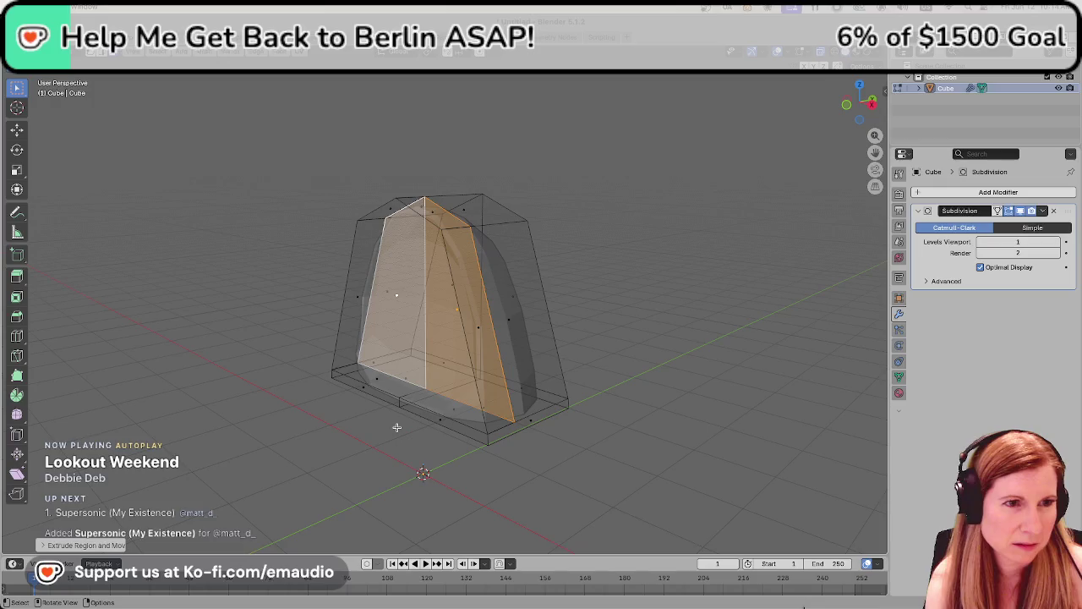
key(ctrl+z)
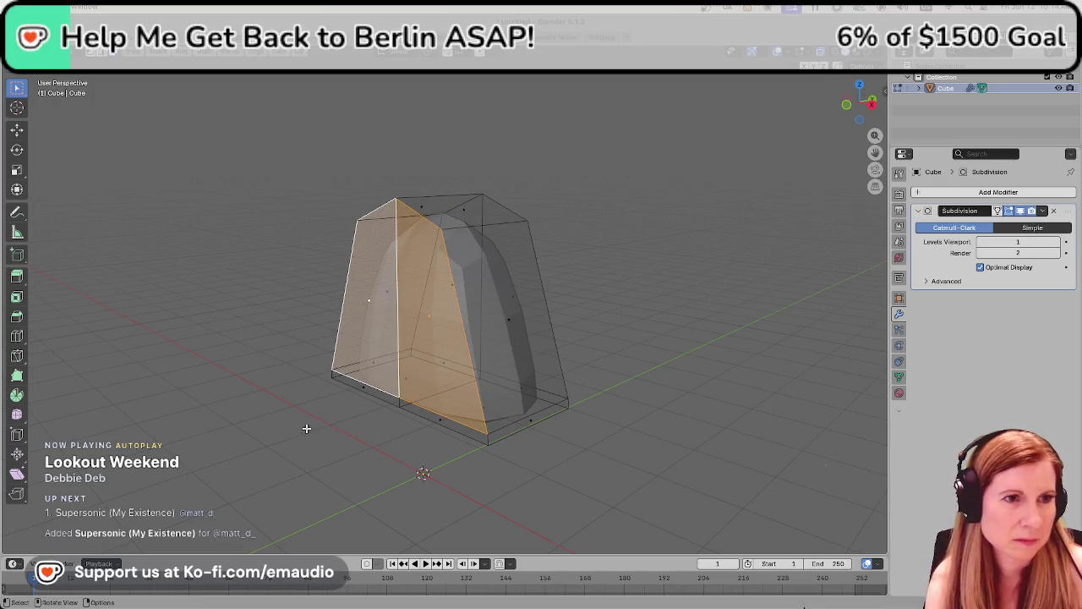
Inset the front faces by extruding in place, shrinking them, and pushing them into the ear
middle_drag(251, 411, 262, 413)
key(e)
right_click(261, 413)
key(s)
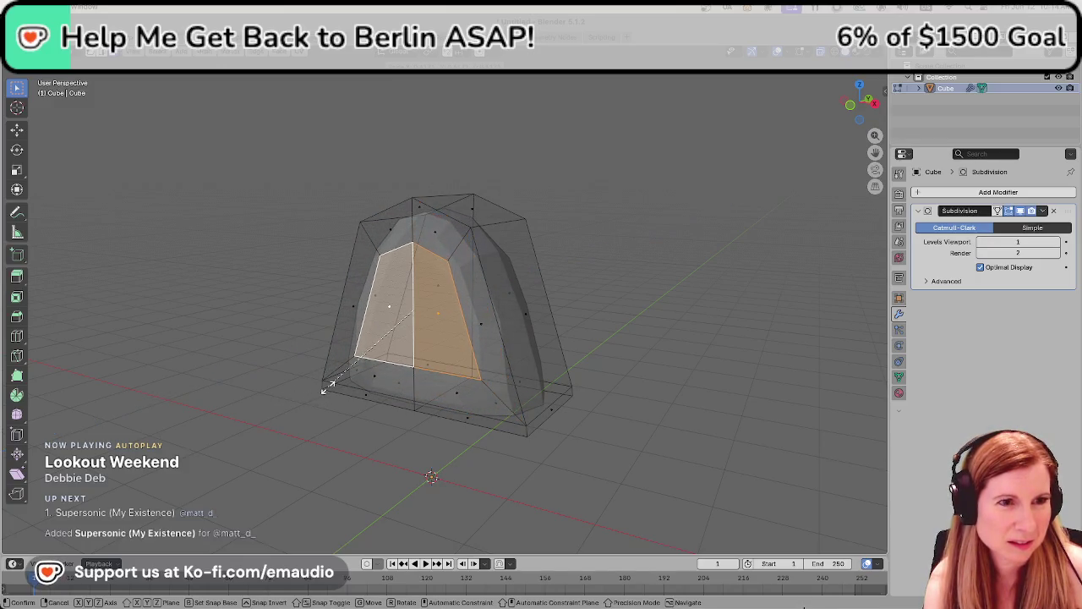
click(329, 386)
middle_drag(326, 386, 249, 410)
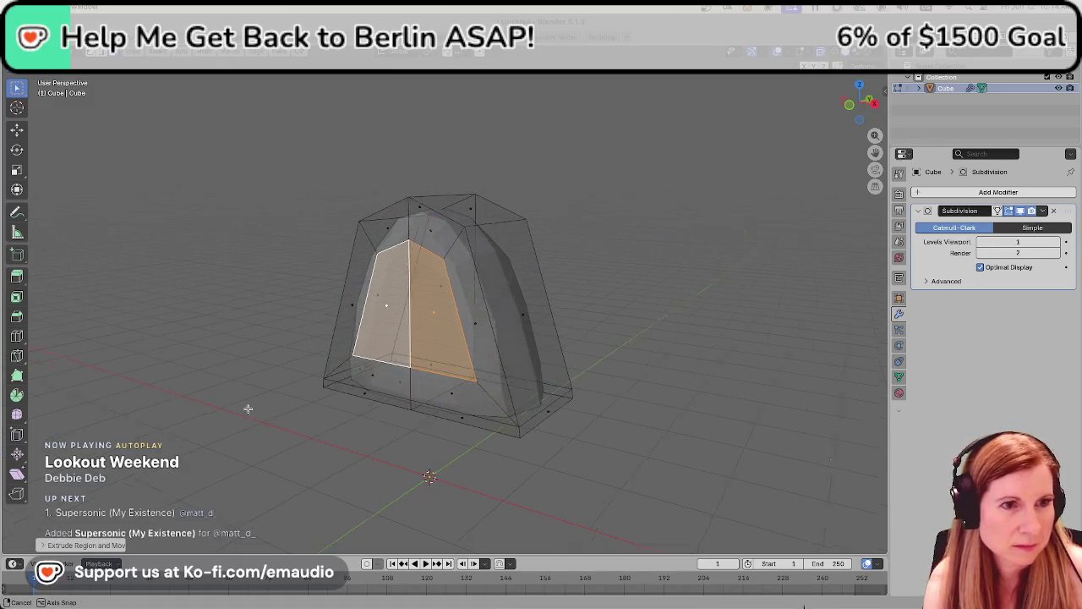
key(e)
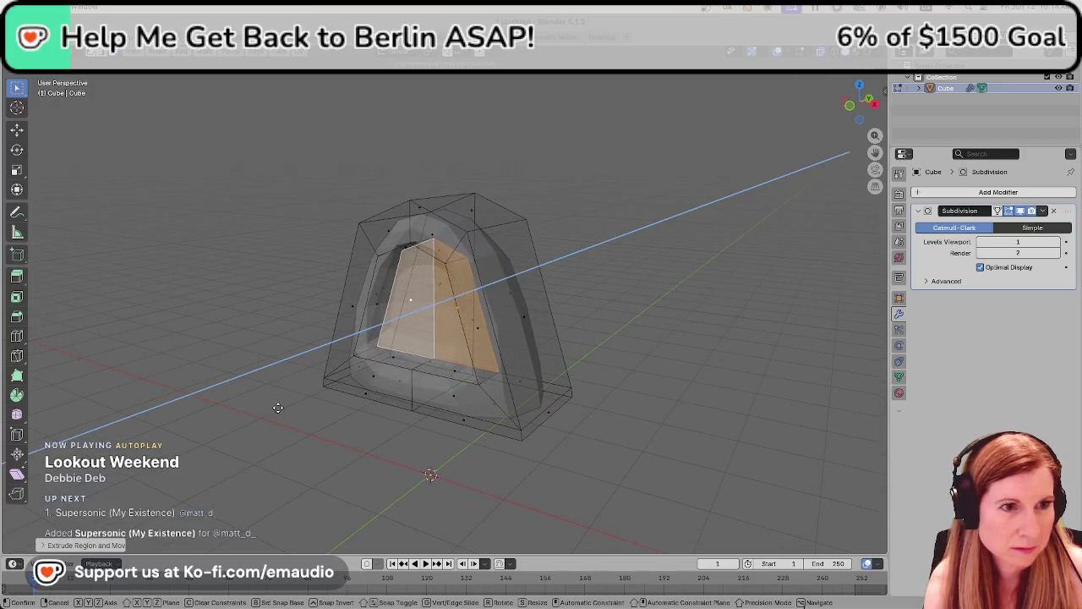
click(415, 394)
Extrude the other front face inward to deepen the hollow
mouse_move(415, 394)
middle_down()
mouse_move(564, 433)
mouse_move(476, 430)
mouse_move(608, 427)
mouse_move(590, 449)
mouse_move(527, 454)
mouse_move(623, 446)
mouse_move(569, 449)
middle_up()
click(564, 433)
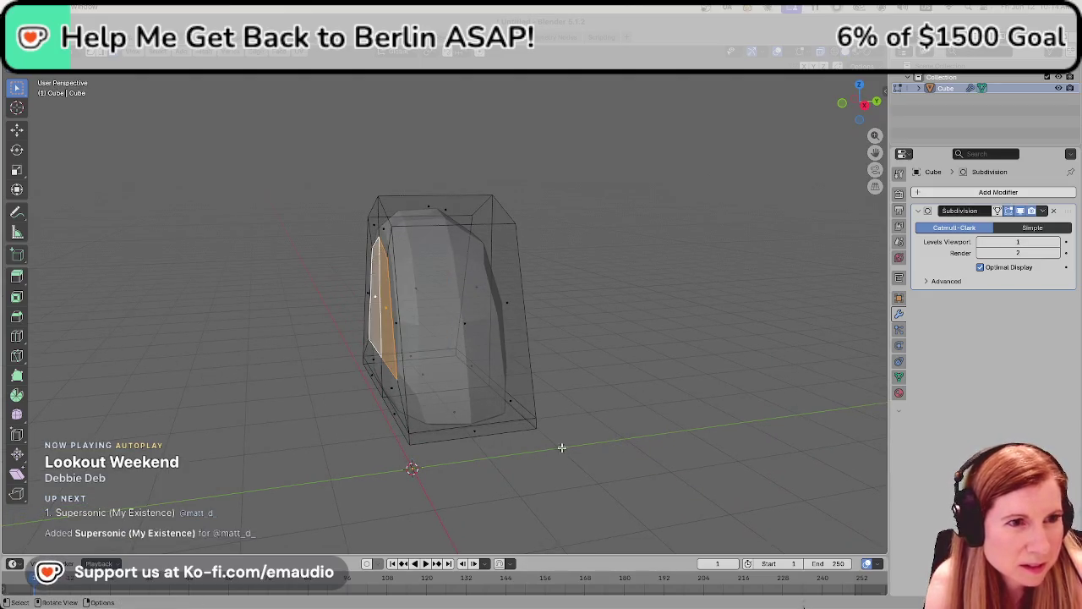
key(e)
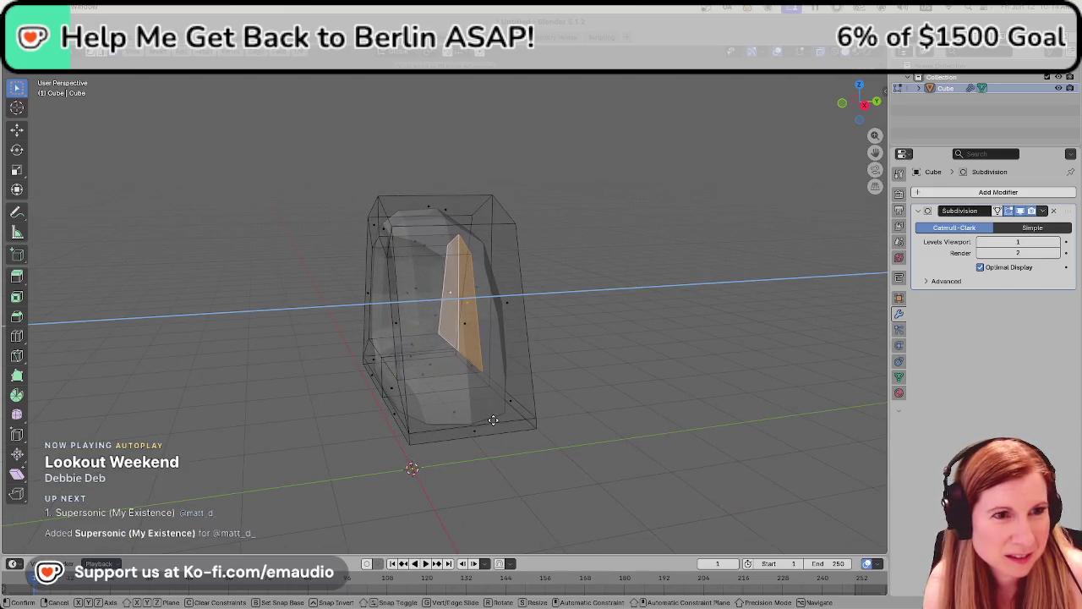
click(497, 418)
mouse_move(499, 415)
middle_down()
mouse_move(583, 374)
mouse_move(546, 424)
mouse_move(567, 348)
mouse_move(584, 386)
mouse_move(710, 377)
mouse_move(713, 404)
mouse_move(668, 417)
middle_up()
Inspect the finished inner-ear recess from several angles and return to Object Mode
shift+middle_drag(614, 380, 718, 355)
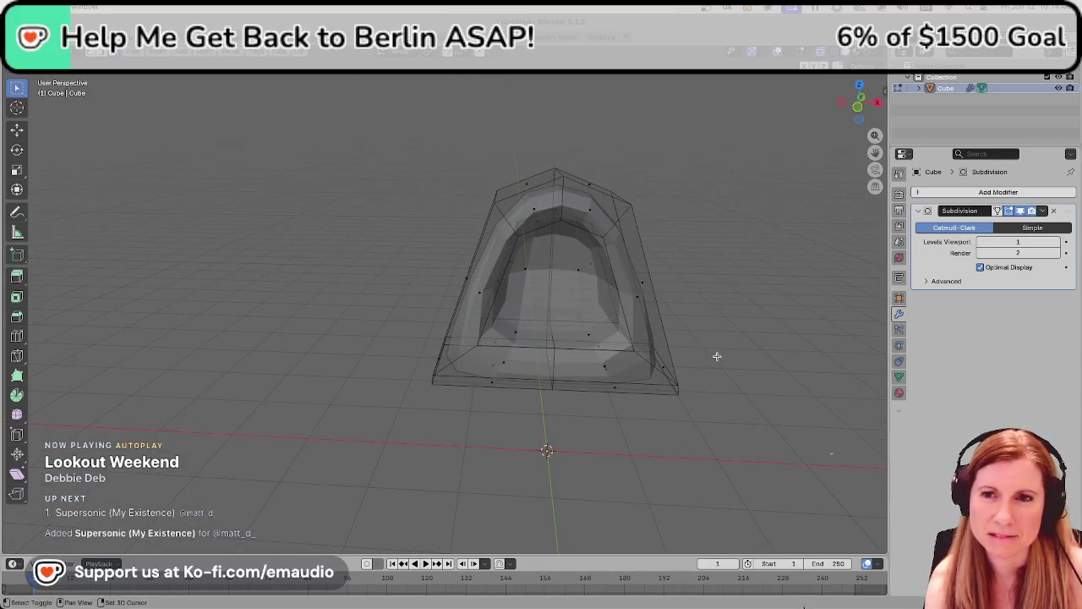
mouse_move(651, 389)
middle_down()
mouse_move(672, 399)
mouse_move(761, 341)
mouse_move(618, 423)
mouse_move(773, 375)
mouse_move(837, 389)
mouse_move(737, 380)
mouse_move(685, 320)
middle_up()
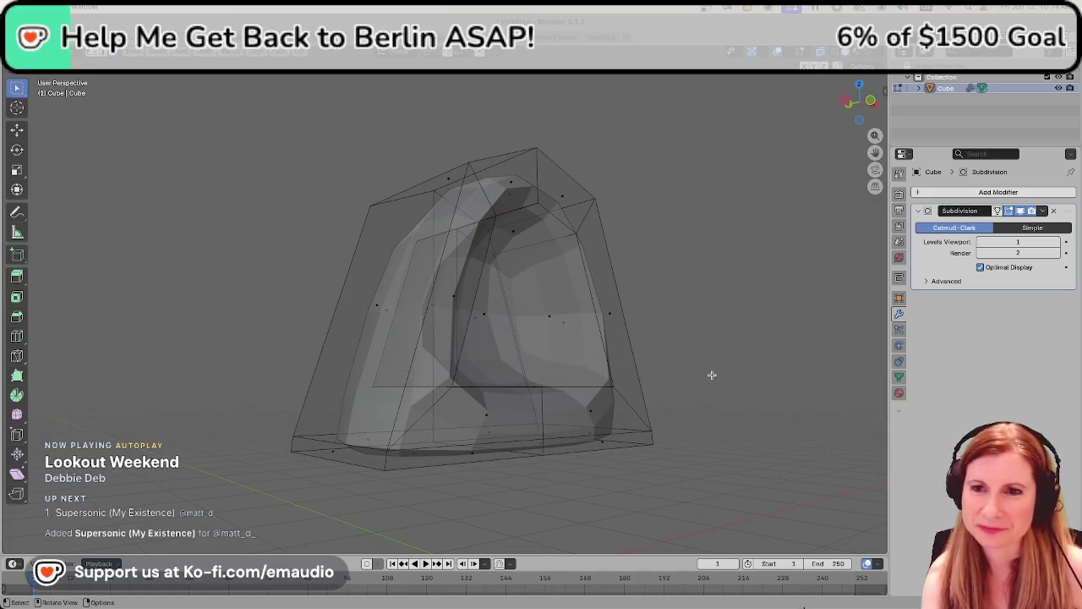
mouse_move(652, 382)
middle_down()
mouse_move(316, 285)
mouse_move(616, 295)
mouse_move(573, 329)
middle_up()
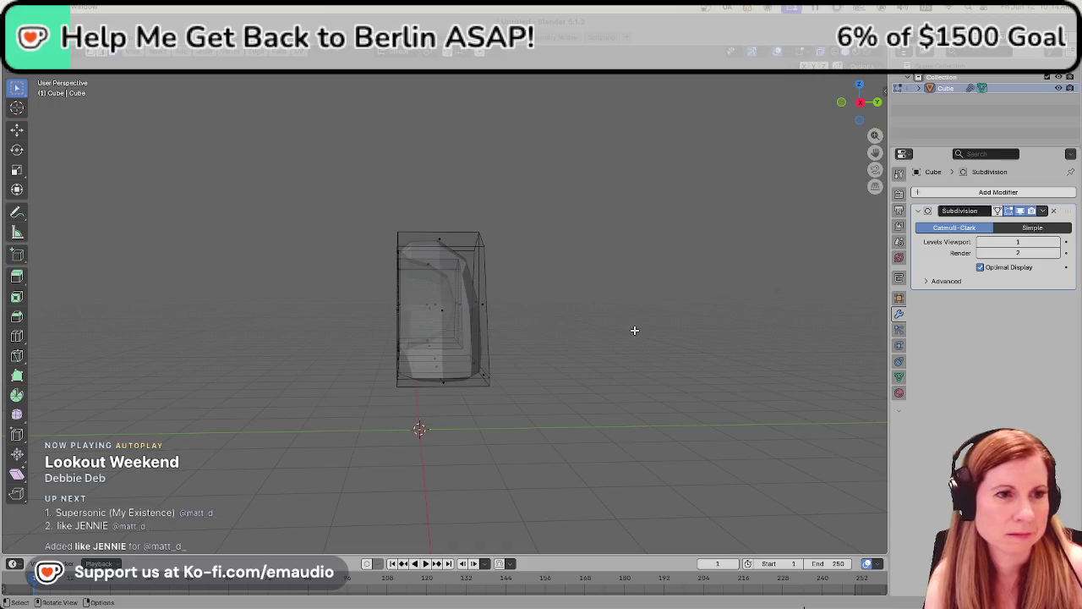
scroll(560, 352, up, 3)
scroll(570, 351, up, 3)
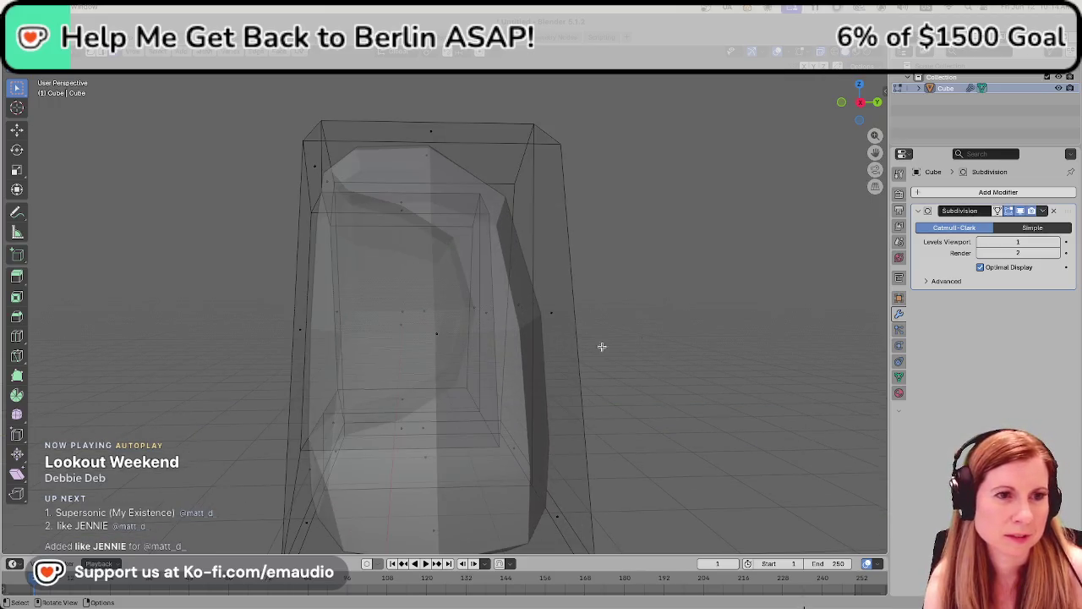
mouse_move(772, 364)
middle_down()
mouse_move(557, 336)
mouse_move(739, 316)
mouse_move(565, 363)
mouse_move(591, 355)
middle_up()
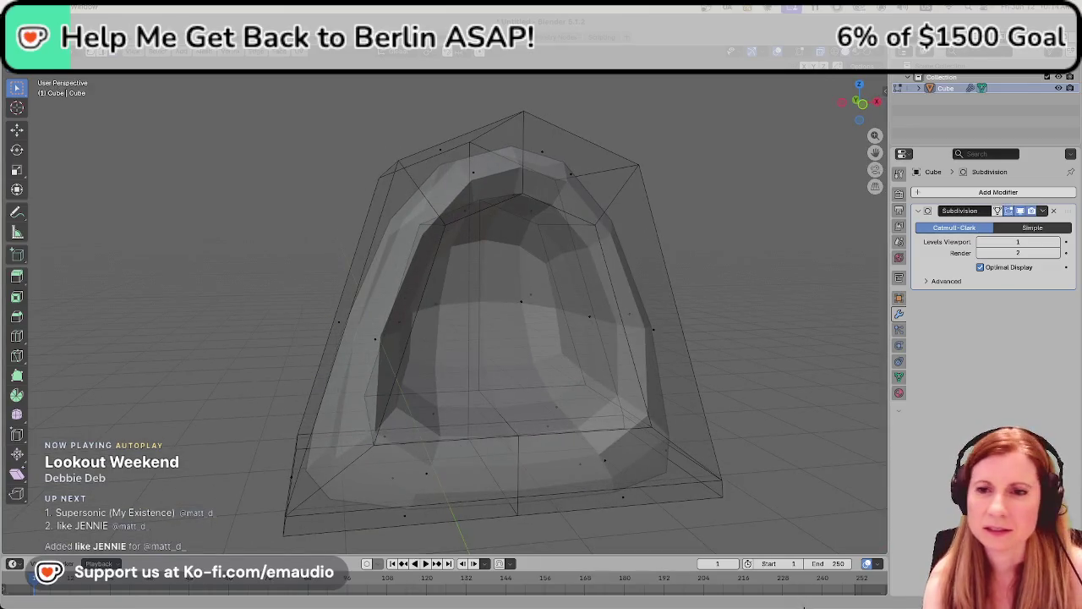
scroll(807, 296, down, 5)
key(Tab)
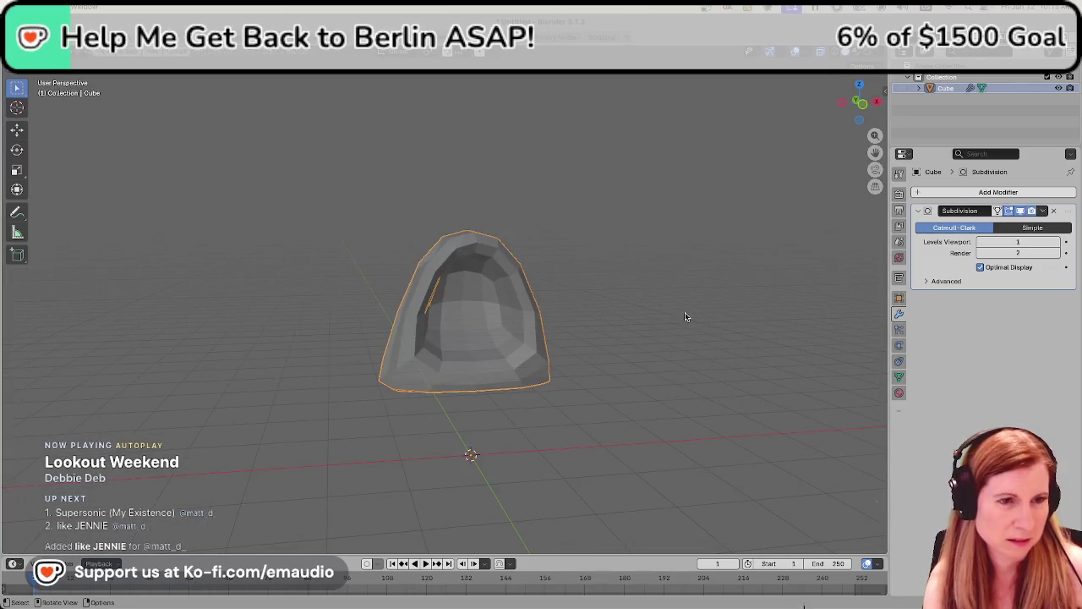
Deselect the ear and orbit around to a front view of it
mouse_move(242, 309)
middle_down()
mouse_move(572, 280)
mouse_move(673, 307)
mouse_move(640, 304)
mouse_move(672, 319)
mouse_move(501, 384)
mouse_move(348, 334)
middle_up()
click(640, 304)
middle_drag(431, 303, 730, 116)
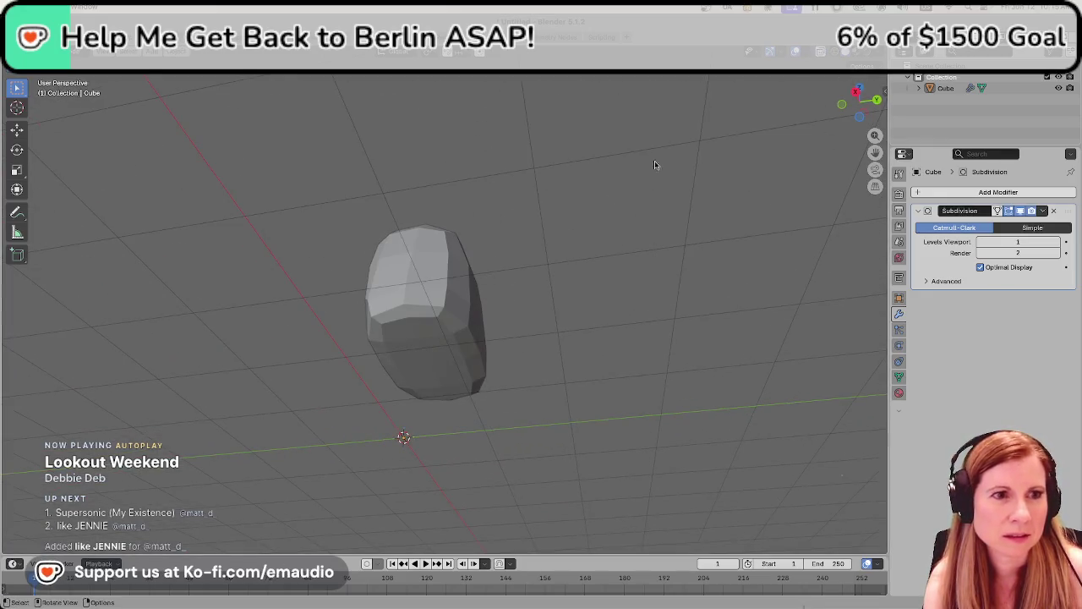
mouse_move(563, 196)
middle_down()
mouse_move(605, 221)
mouse_move(676, 304)
middle_up()
right_click(493, 292)
key(Escape)
Apply Shade Smooth to the ear and bring up the save-file window
click(482, 291)
right_click(482, 288)
click(482, 286)
mouse_move(482, 286)
middle_down()
mouse_move(527, 223)
mouse_move(626, 241)
middle_up()
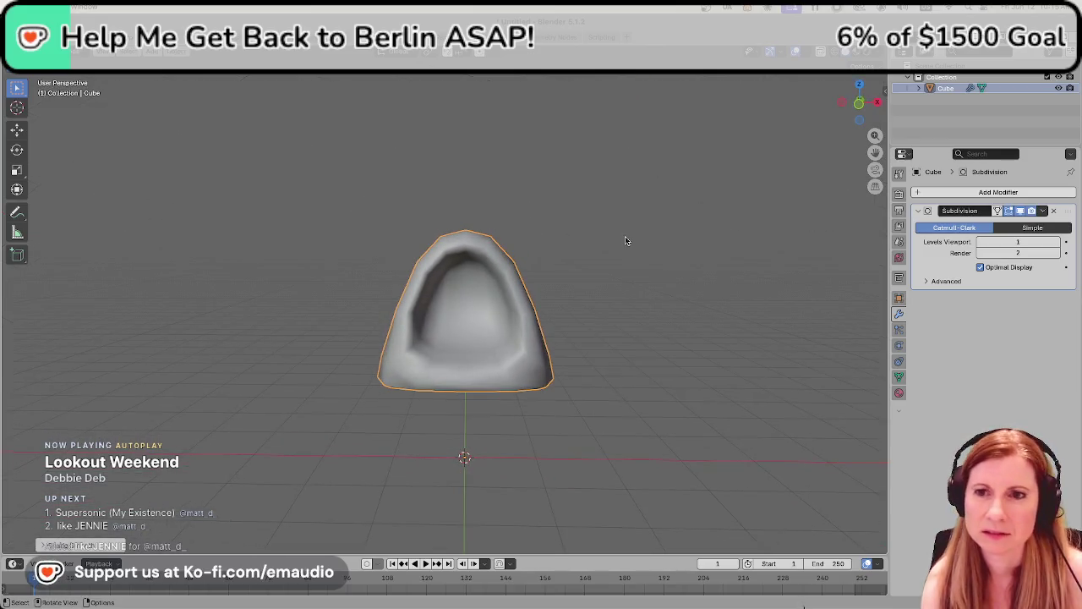
key(ctrl+s)
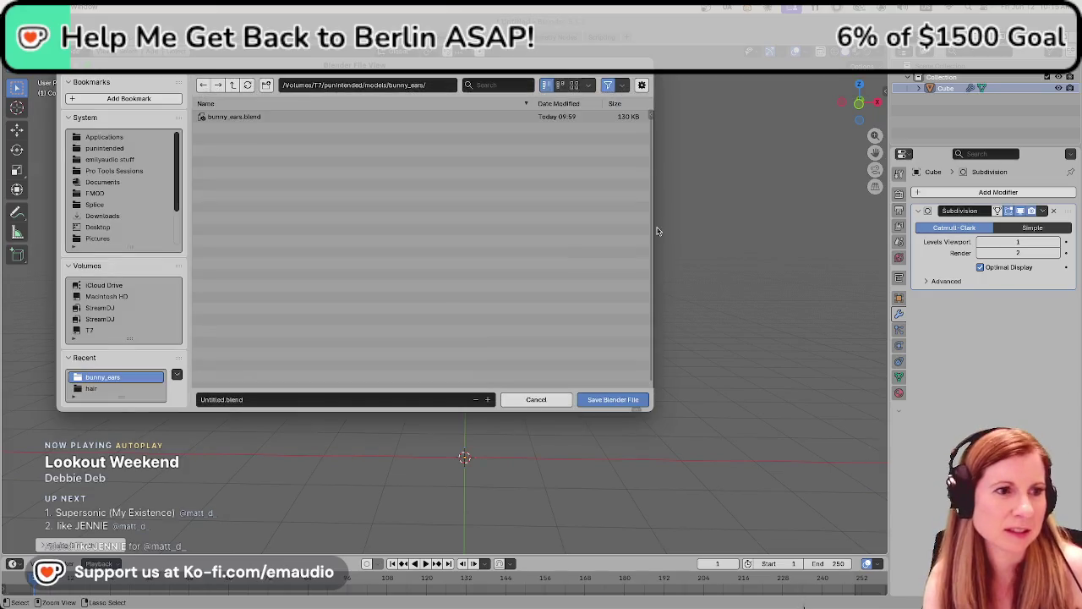
Replace 'Untitled' in the file name with 'ears' and go up to the models folder
click(220, 400)
click(221, 400)
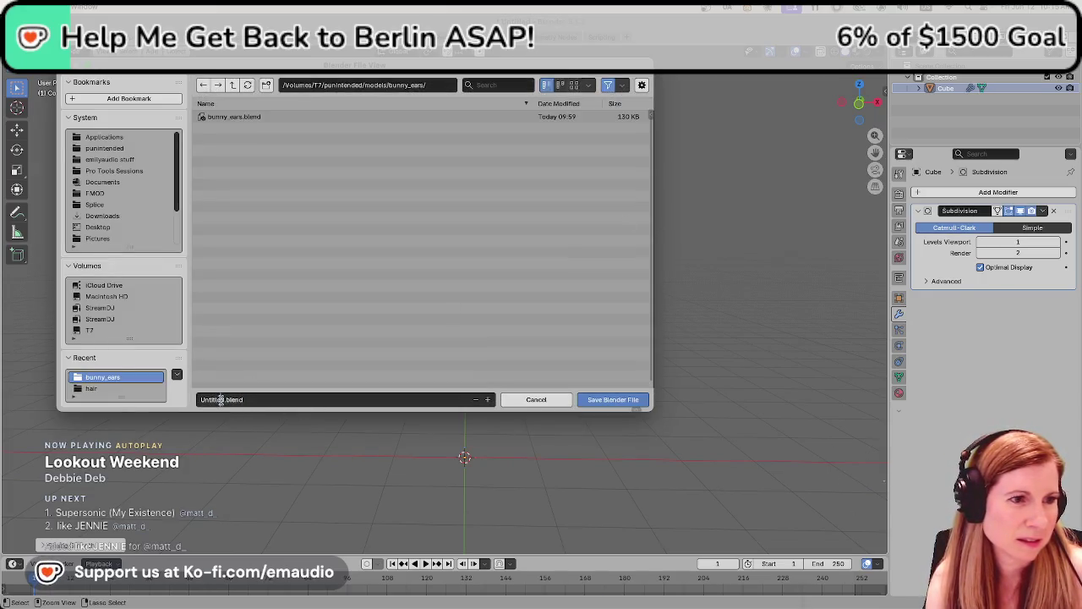
key(BackSpace)
text(ears)
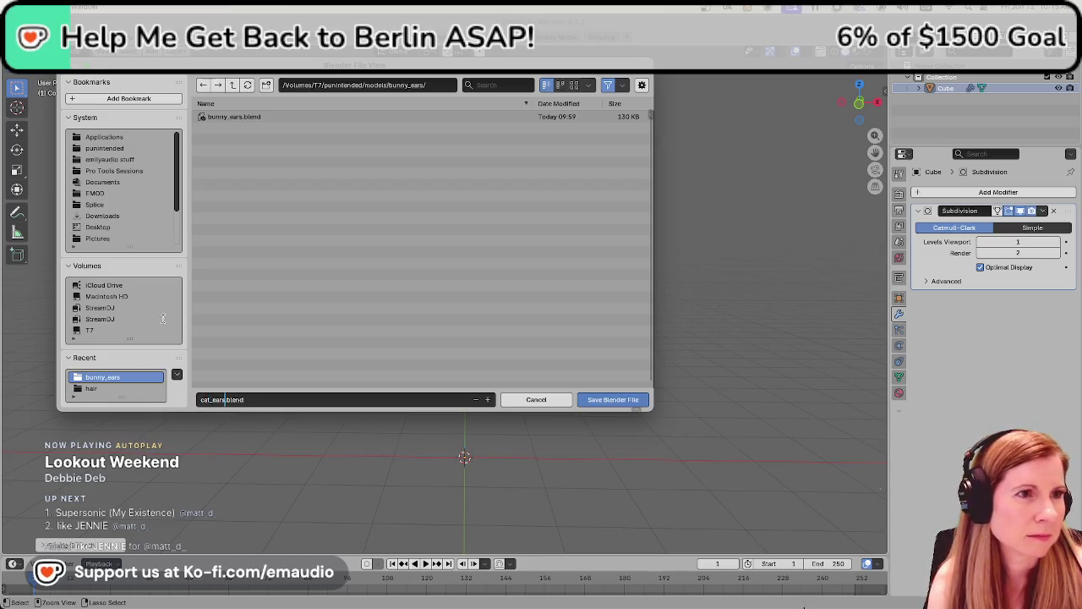
click(233, 86)
click(232, 85)
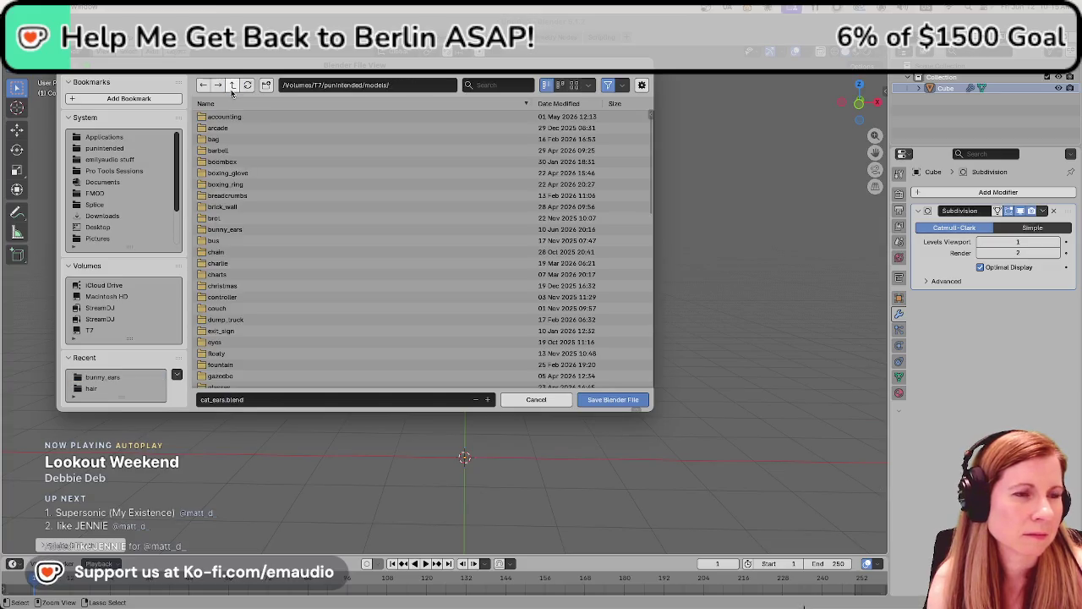
Create a cat_ears folder in models and save cat_ears.blend inside it
click(265, 86)
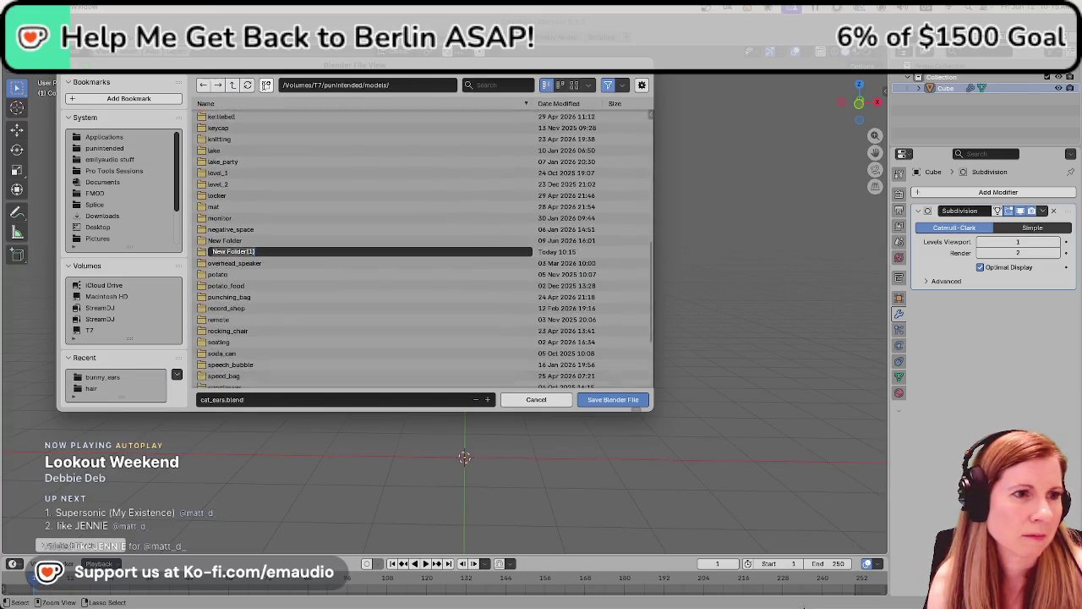
text(cat_)
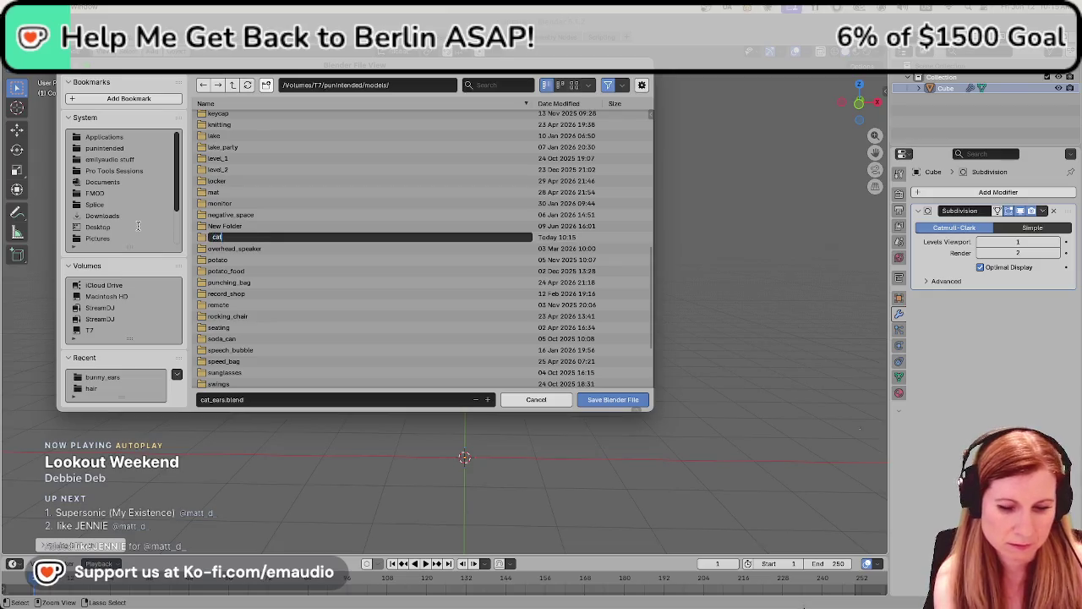
text(ears)
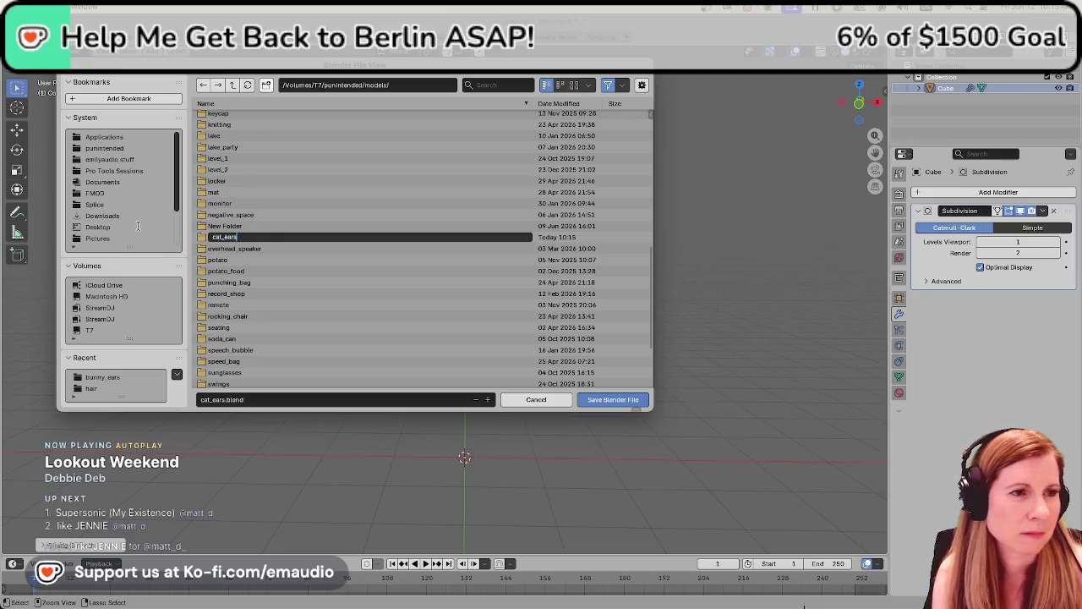
key(Return)
double_click(251, 245)
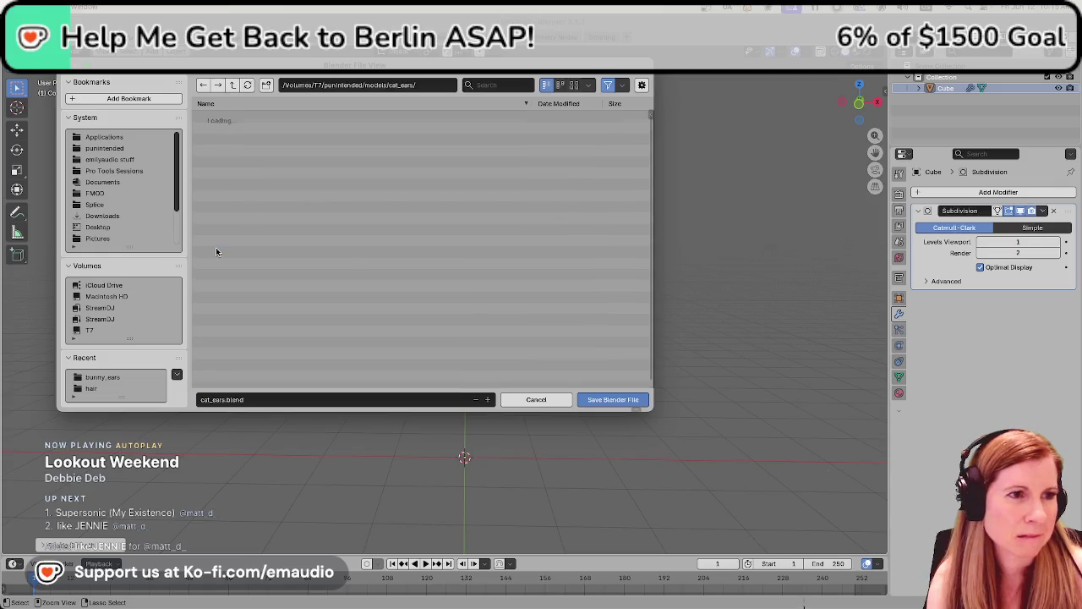
click(636, 400)
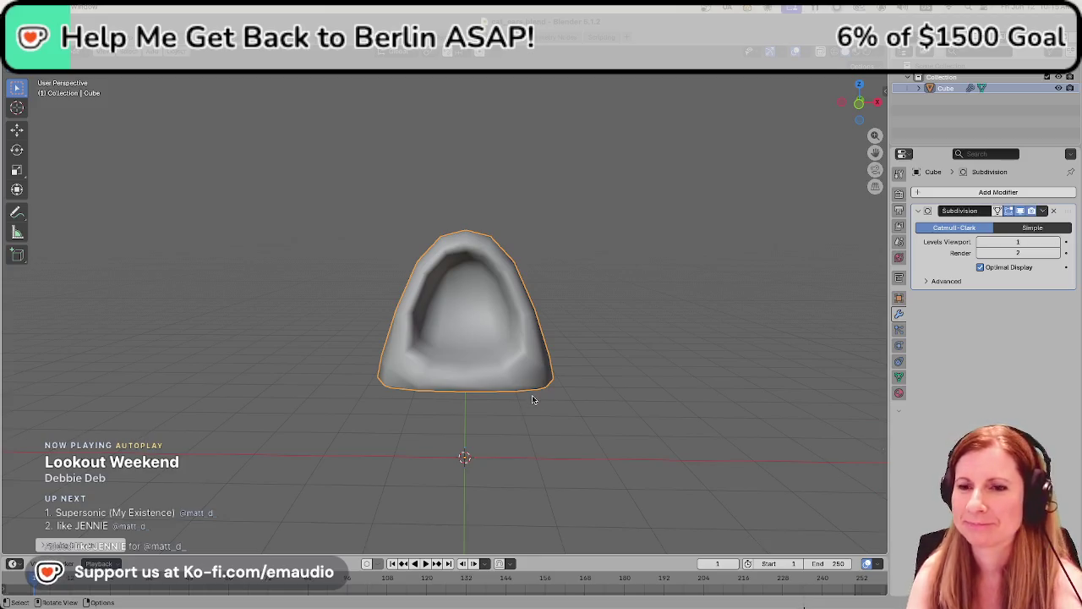
click(656, 433)
Deselect the ear, orbit to a low side view, and enter Edit Mode on its mesh
click(542, 378)
click(642, 384)
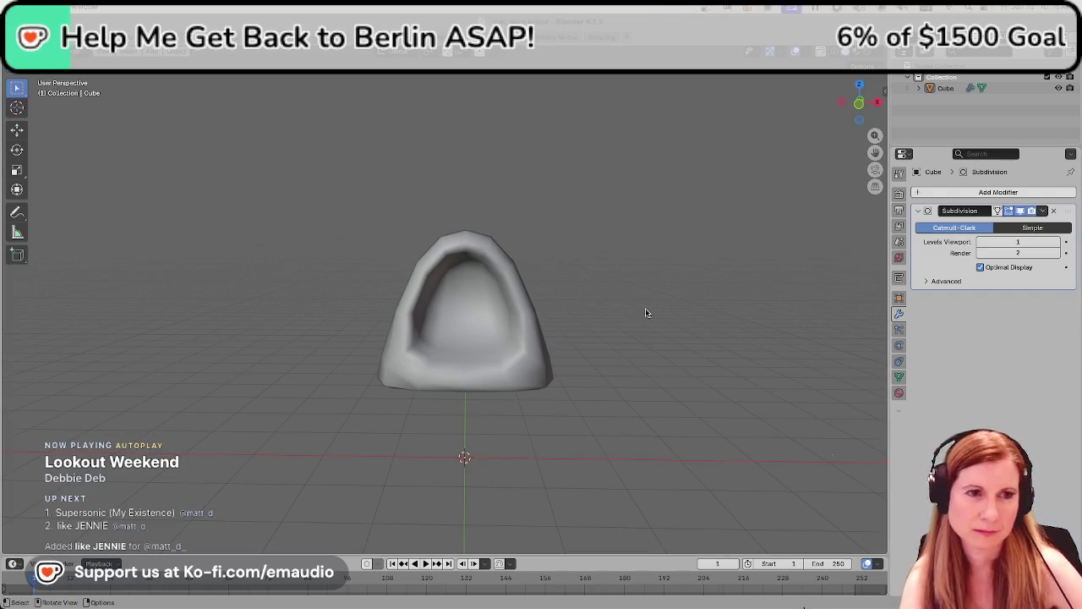
middle_drag(725, 318, 606, 316)
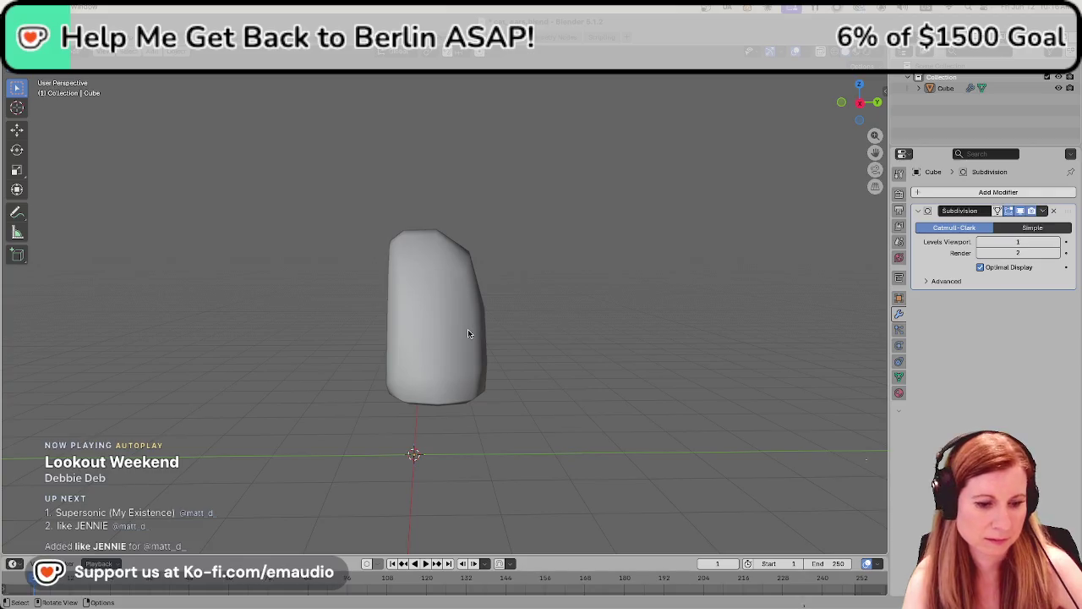
key(Tab)
mouse_move(561, 350)
middle_down()
mouse_move(567, 336)
mouse_move(485, 377)
middle_up()
Select the ear's bottom faces and slide that bottom edge along the Y axis
click(439, 385)
click(436, 391)
shift+click(493, 381)
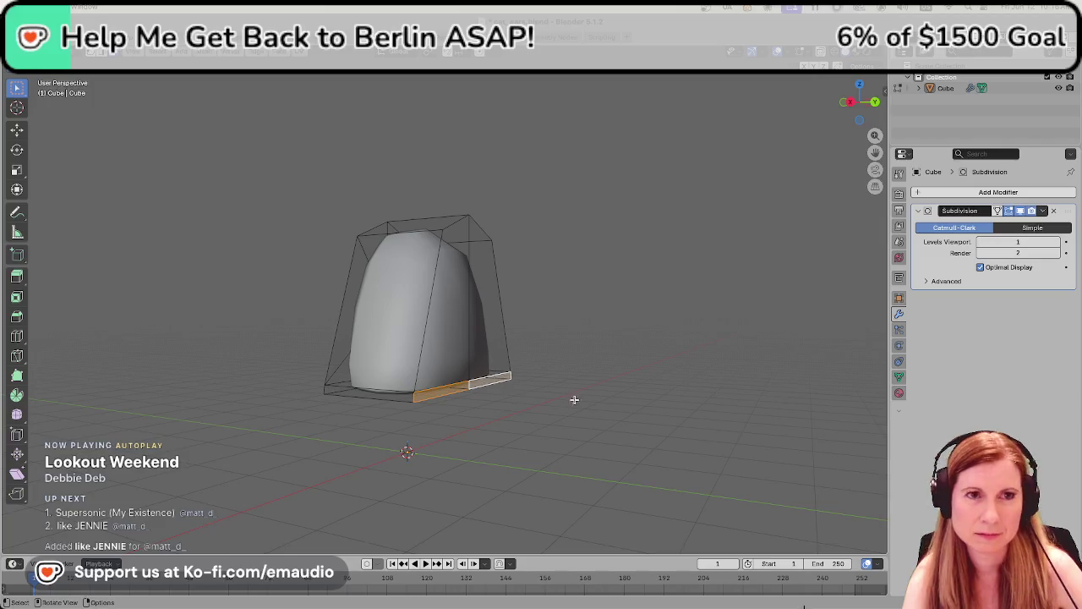
mouse_move(474, 203)
middle_down()
mouse_move(565, 307)
mouse_move(592, 309)
middle_up()
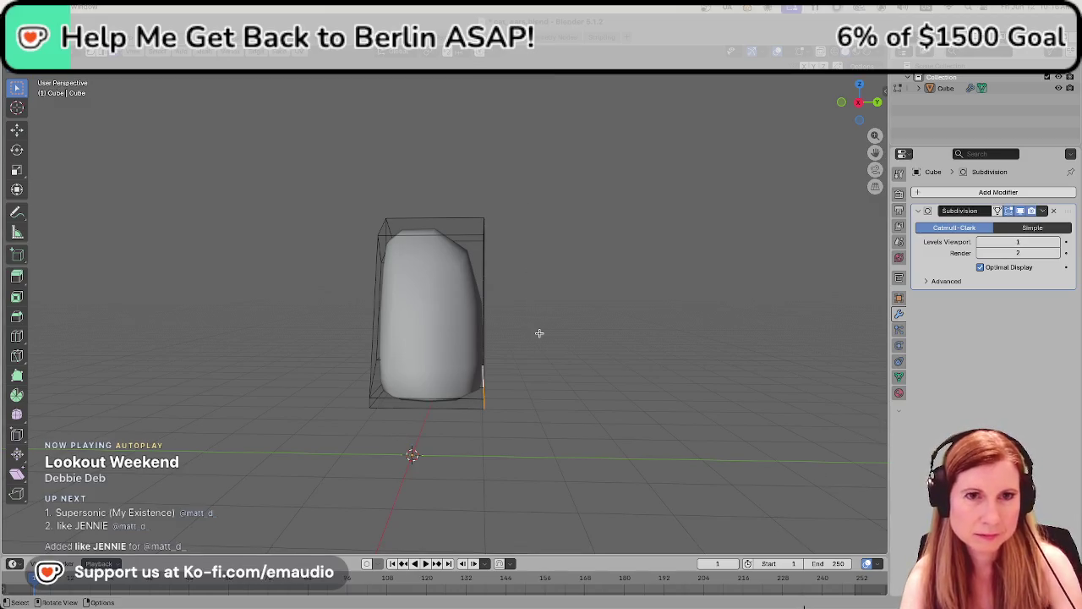
key(g)
key(y)
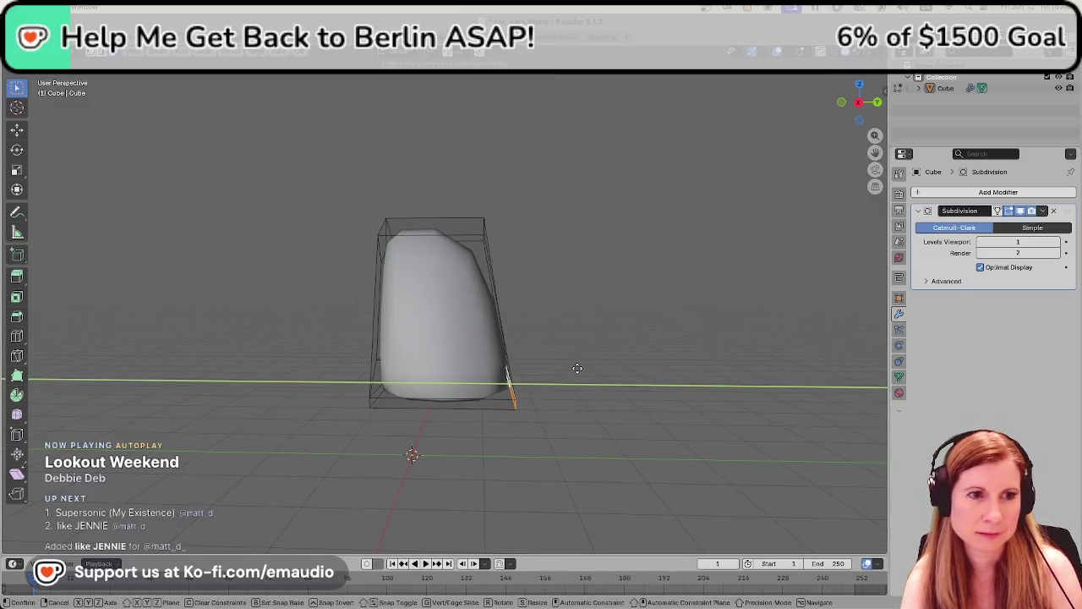
click(576, 368)
Select the whole ear mesh and widen it along the X axis
mouse_move(576, 368)
middle_down()
mouse_move(699, 341)
mouse_move(473, 321)
middle_up()
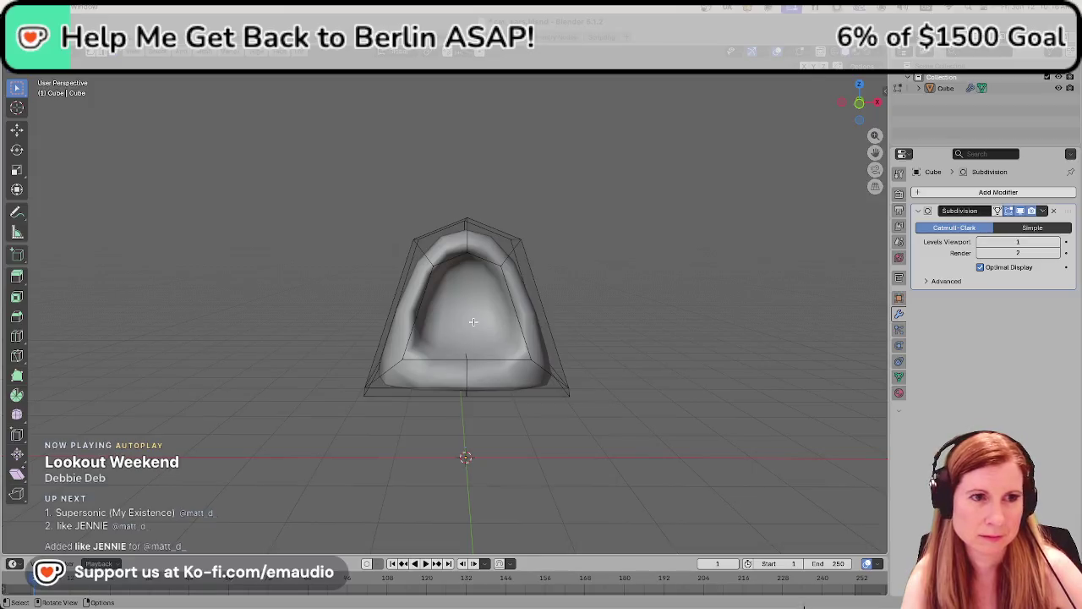
key(a)
key(ctrl+0)
key(ctrl+1)
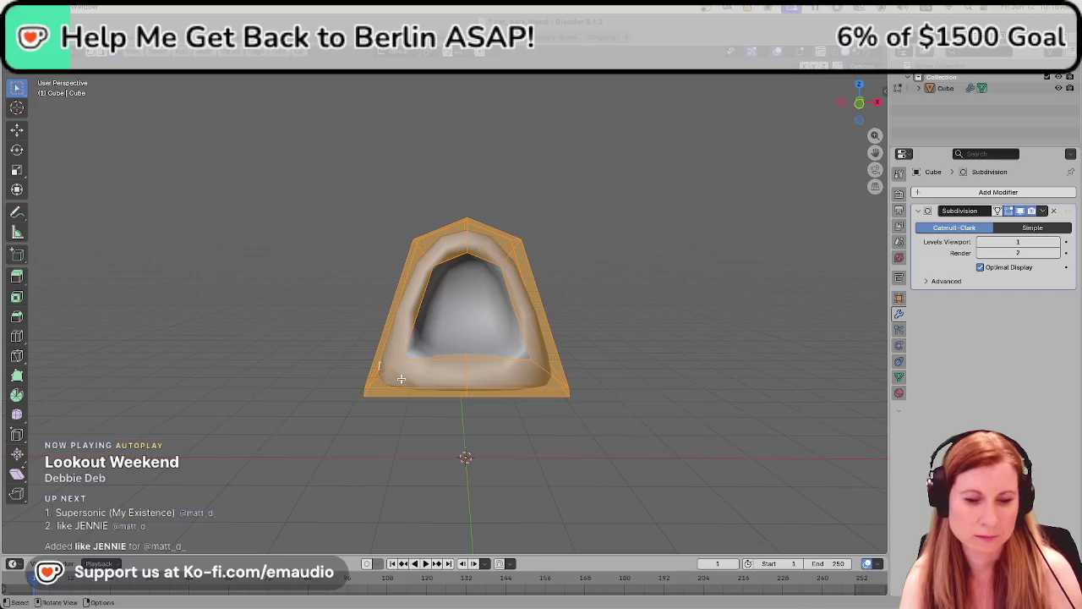
key(s)
key(x)
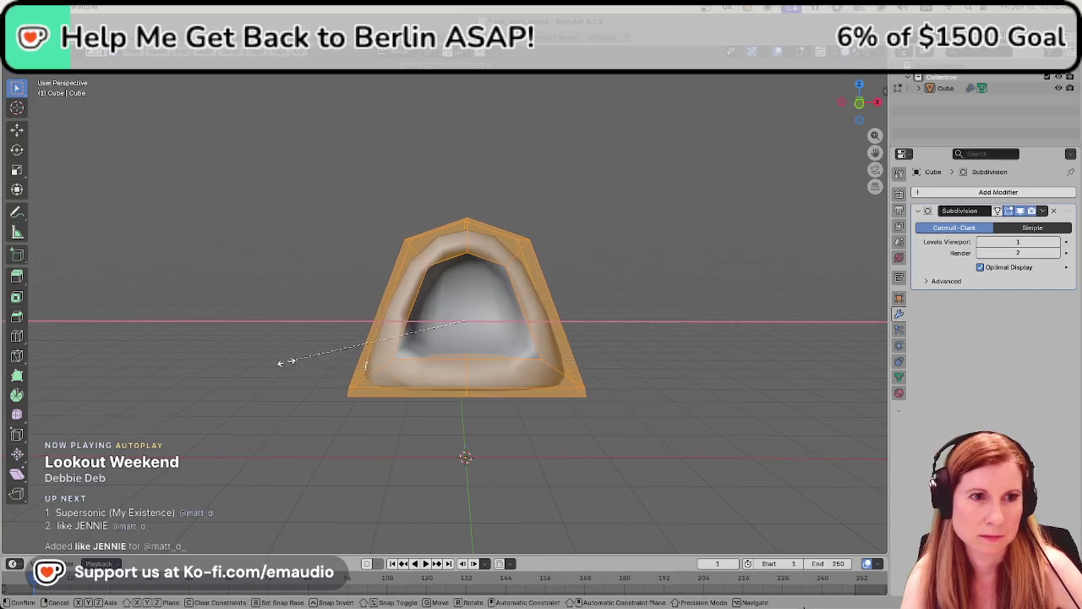
click(282, 358)
key(alt+a)
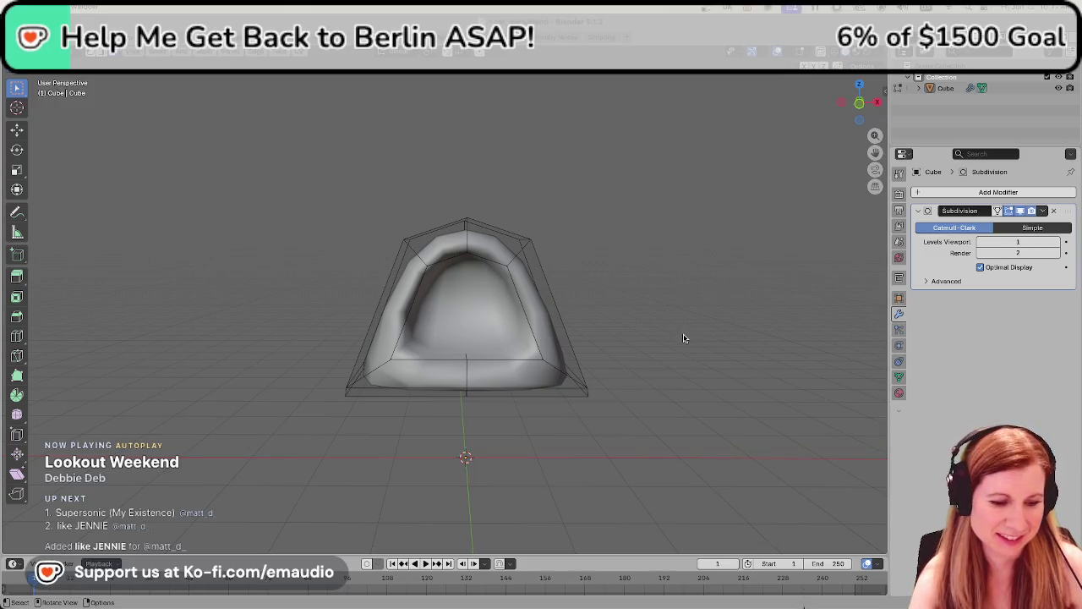
Return to Object Mode, check the ear from the side, and save cat_ears.blend
key(Tab)
mouse_move(655, 341)
middle_down()
mouse_move(737, 354)
mouse_move(645, 316)
mouse_move(713, 324)
mouse_move(631, 316)
middle_up()
scroll(631, 316, down, 5)
scroll(580, 324, down, 2)
scroll(580, 324, up, 2)
key(ctrl+s)
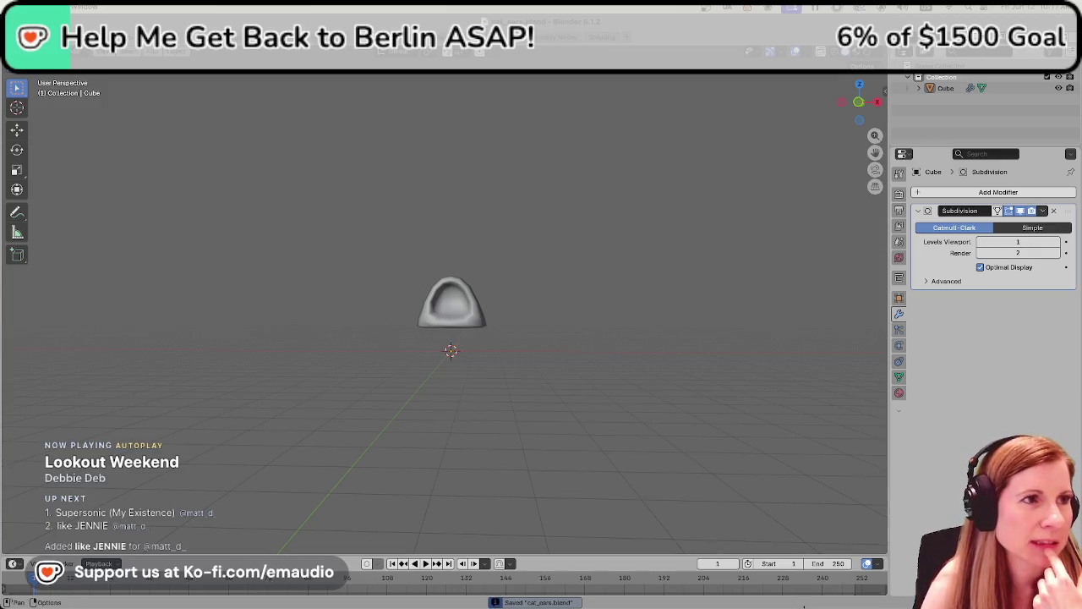
Append all the goose's objects from goostavo.blend into the scene
click(32, 37)
click(75, 171)
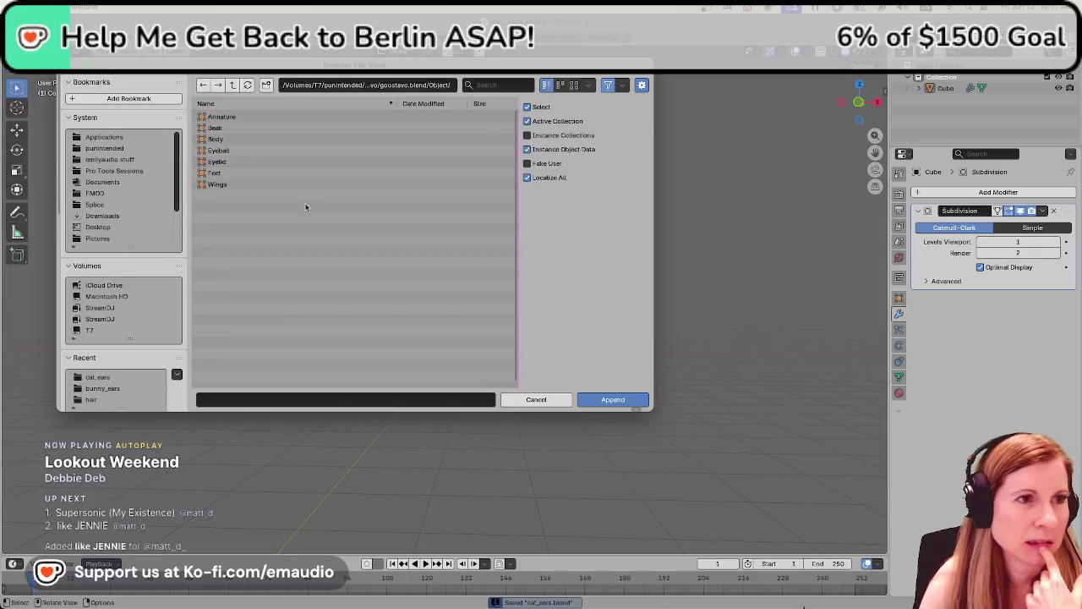
drag(242, 248, 207, 114)
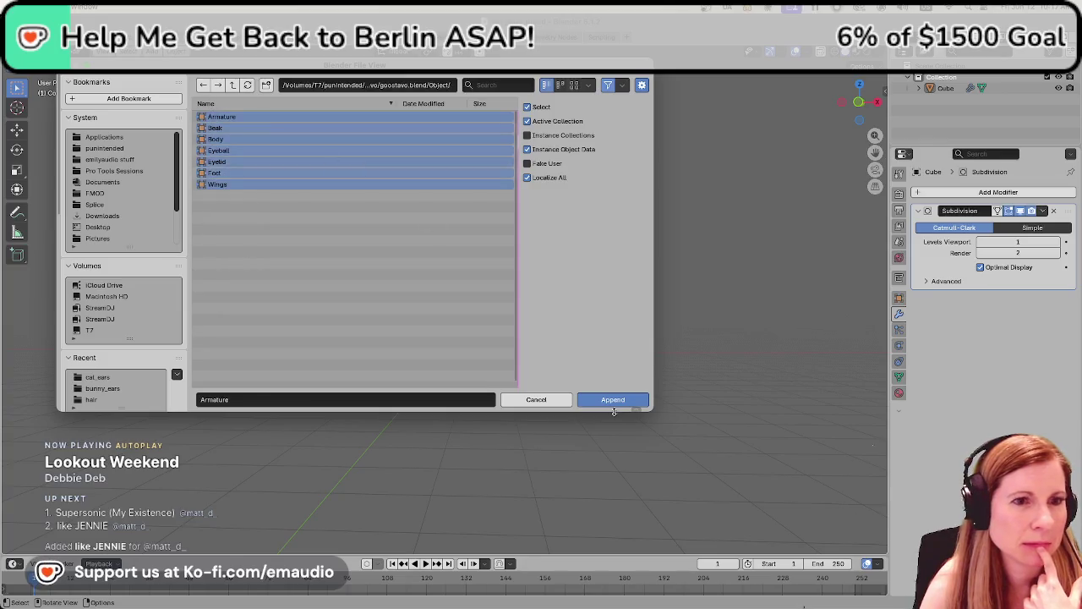
click(613, 399)
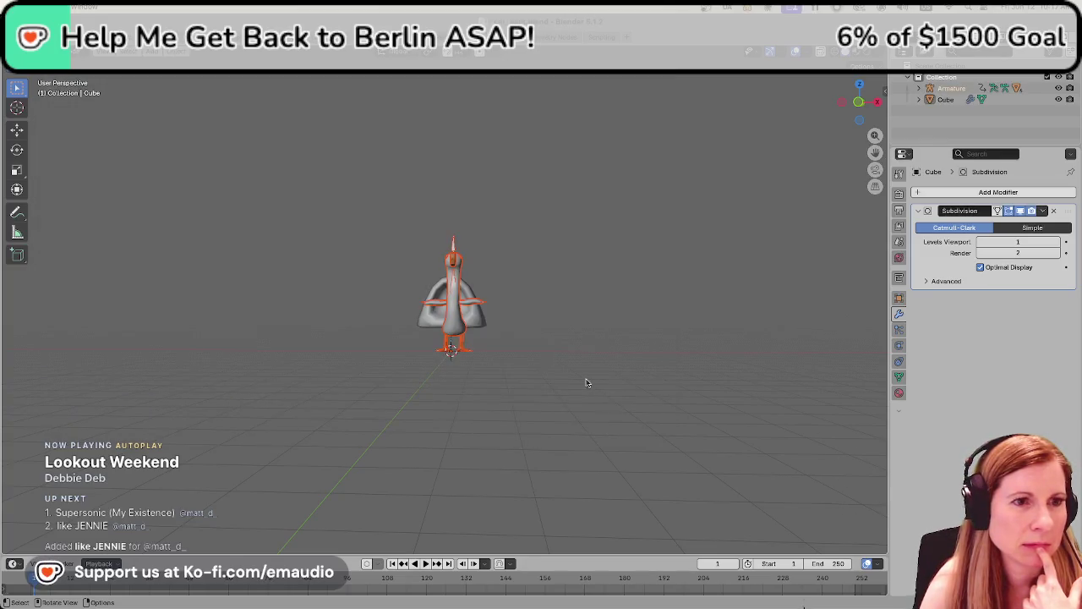
click(521, 259)
Move the ear straight up so it sits above the goose's head
scroll(465, 269, up, 7)
click(402, 404)
scroll(216, 310, down, 2)
scroll(216, 311, down, 3)
key(g)
key(z)
click(473, 309)
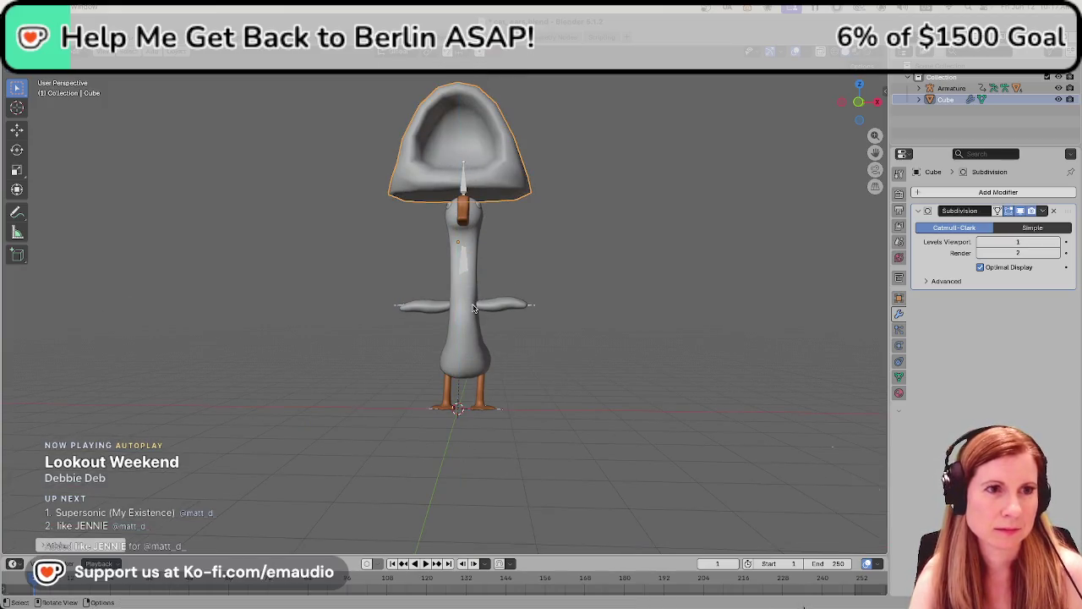
Scale the ear down, set its origin to geometry, and save the file
mouse_move(571, 327)
ctrl+middle_down()
mouse_move(541, 230)
mouse_move(482, 253)
ctrl+middle_up()
scroll(423, 246, up, 5)
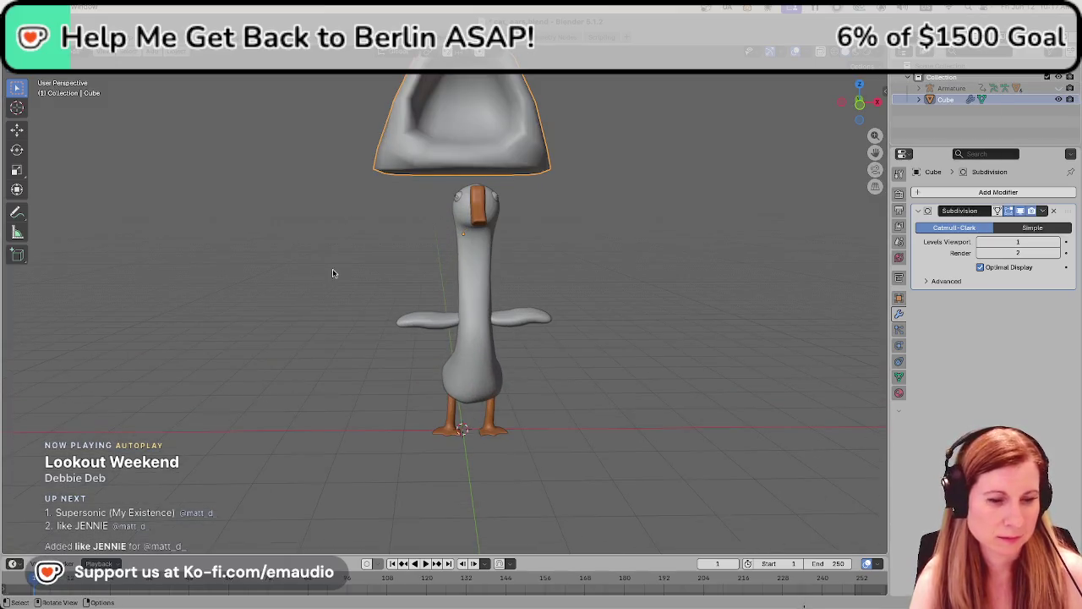
middle_drag(333, 273, 329, 269)
key(s)
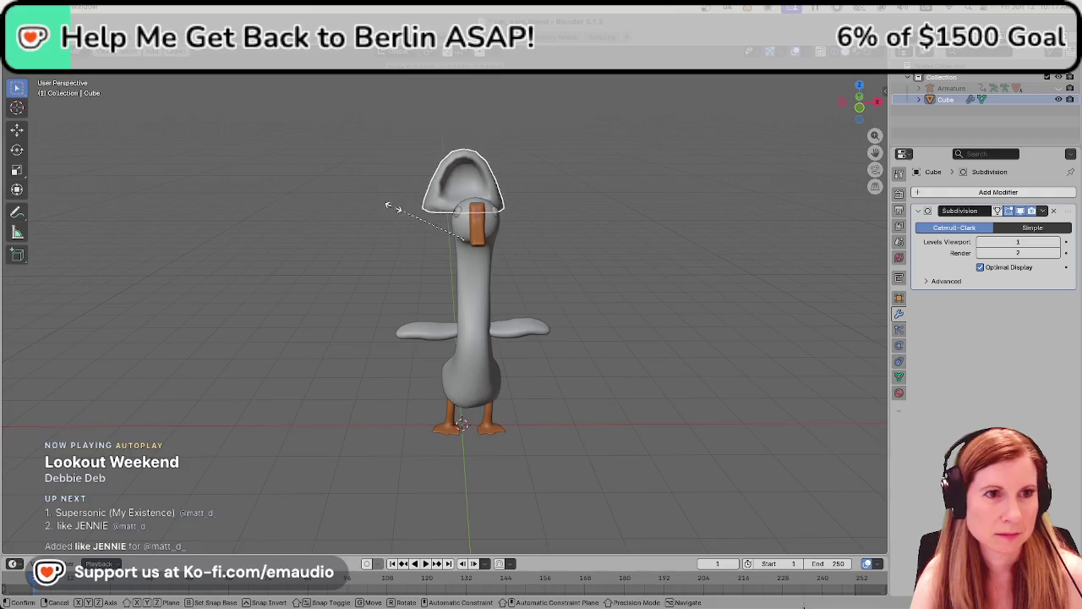
click(398, 208)
right_click(486, 178)
mouse_move(407, 224)
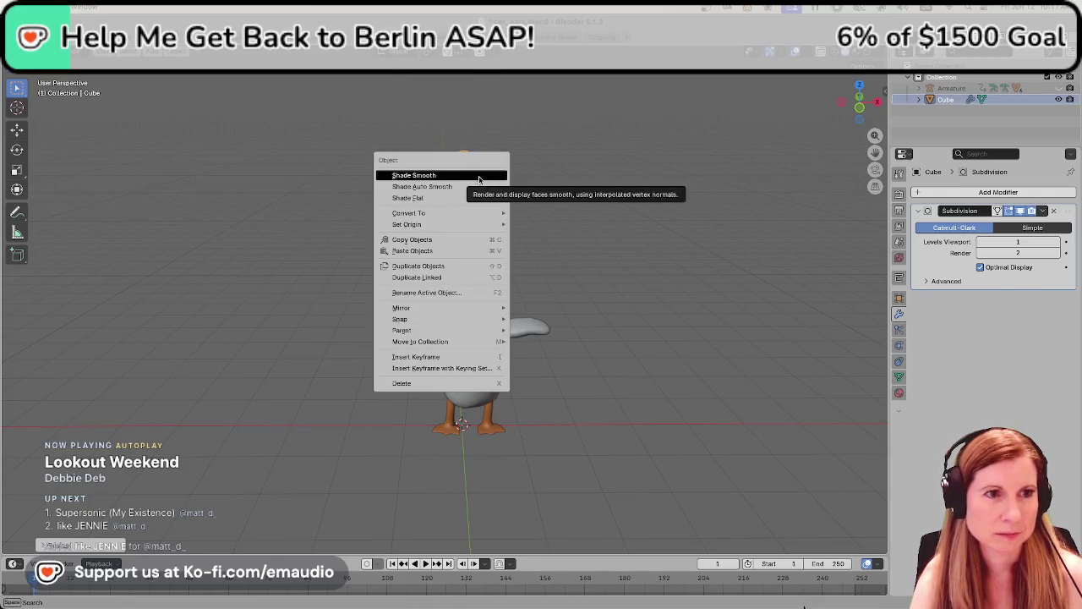
click(545, 236)
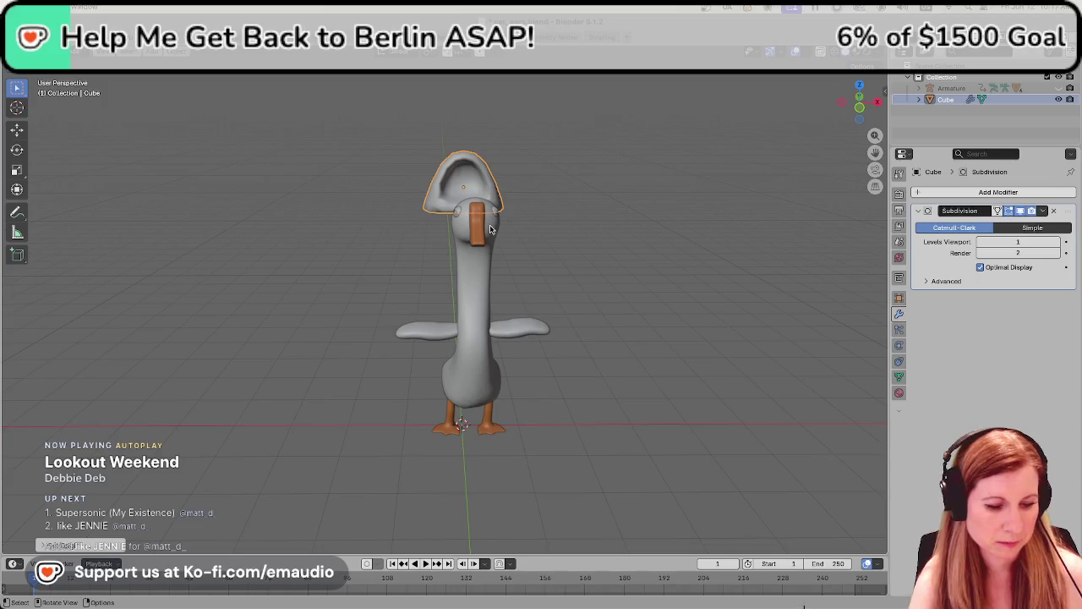
key(ctrl+s)
Shrink the ear further and view the goose's head from the front
key(s)
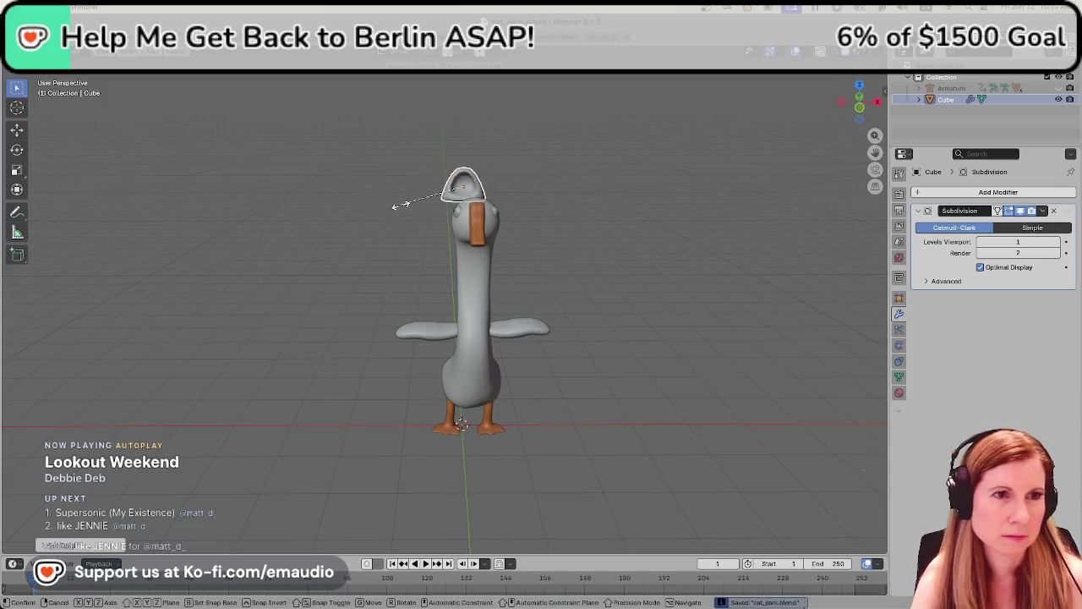
click(402, 206)
scroll(554, 203, up, 5)
middle_drag(554, 203, 498, 322)
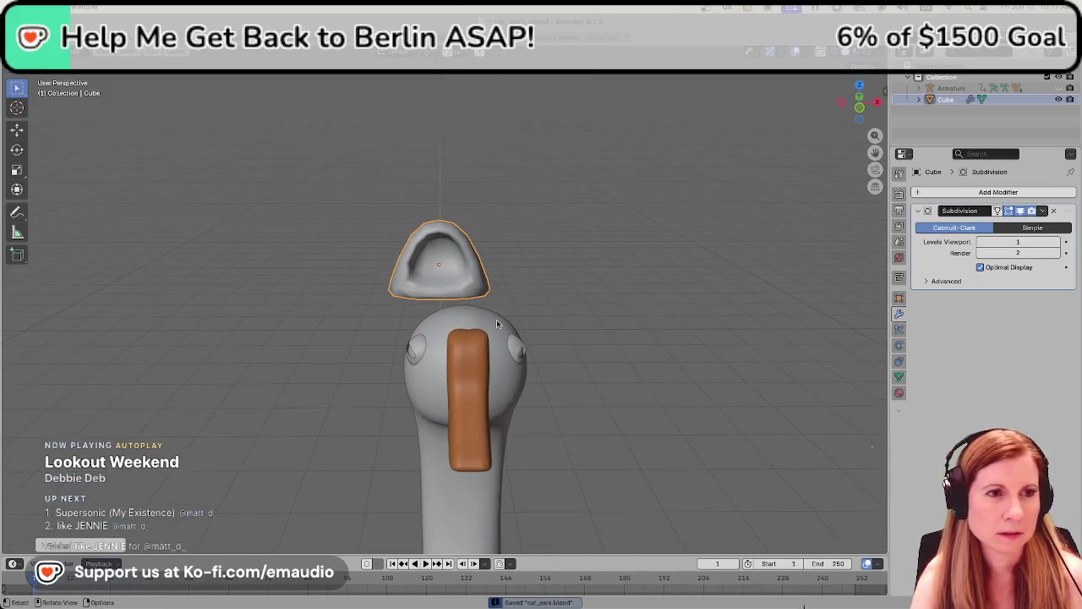
click(75, 52)
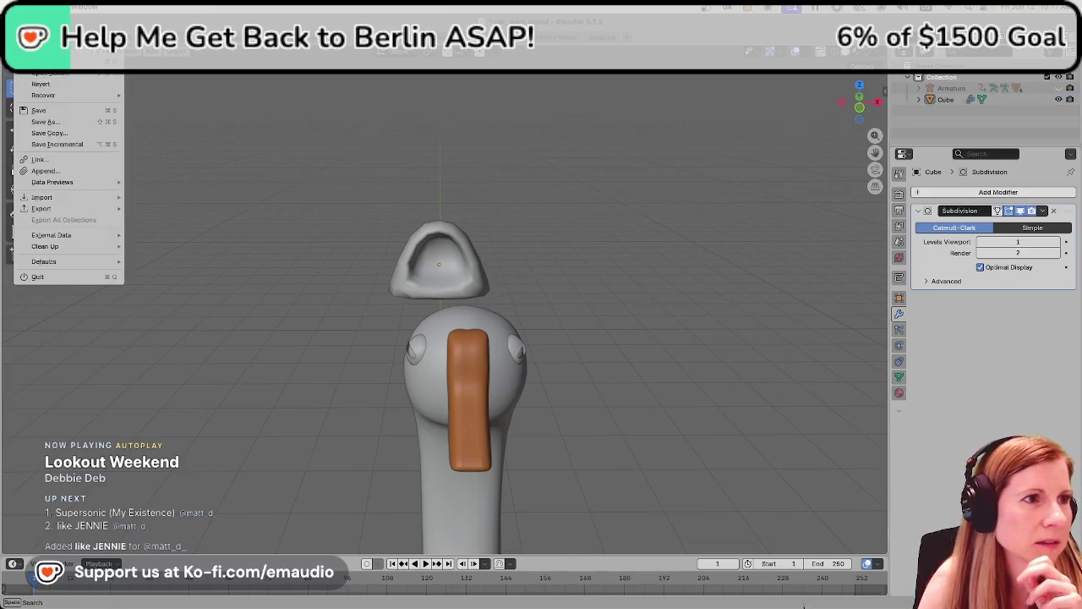
Browse the Append window to bunny_ears.blend in the bunny_ears models folder
click(52, 174)
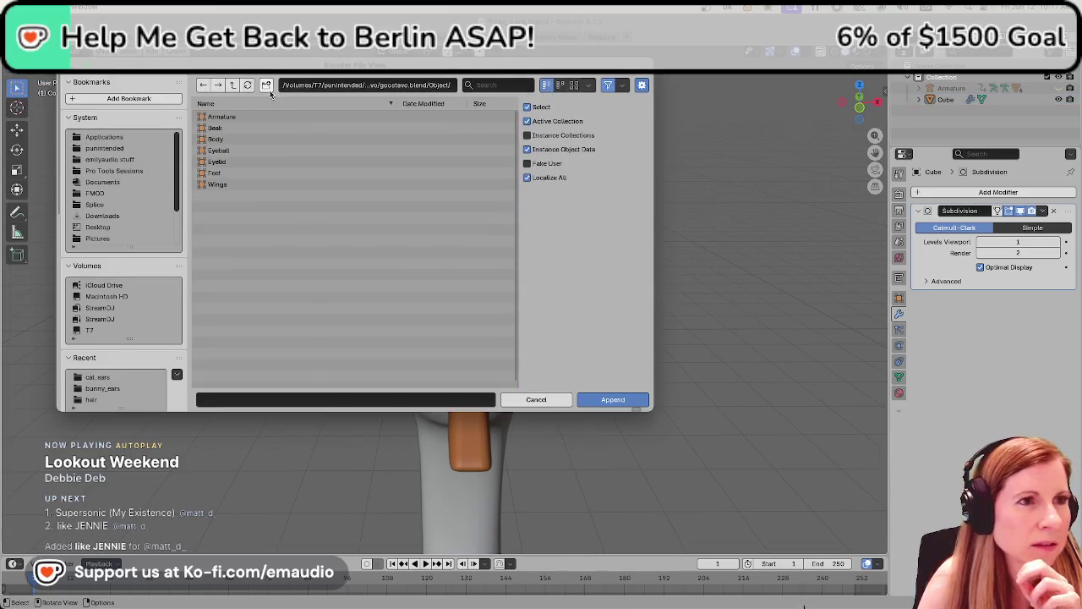
click(233, 87)
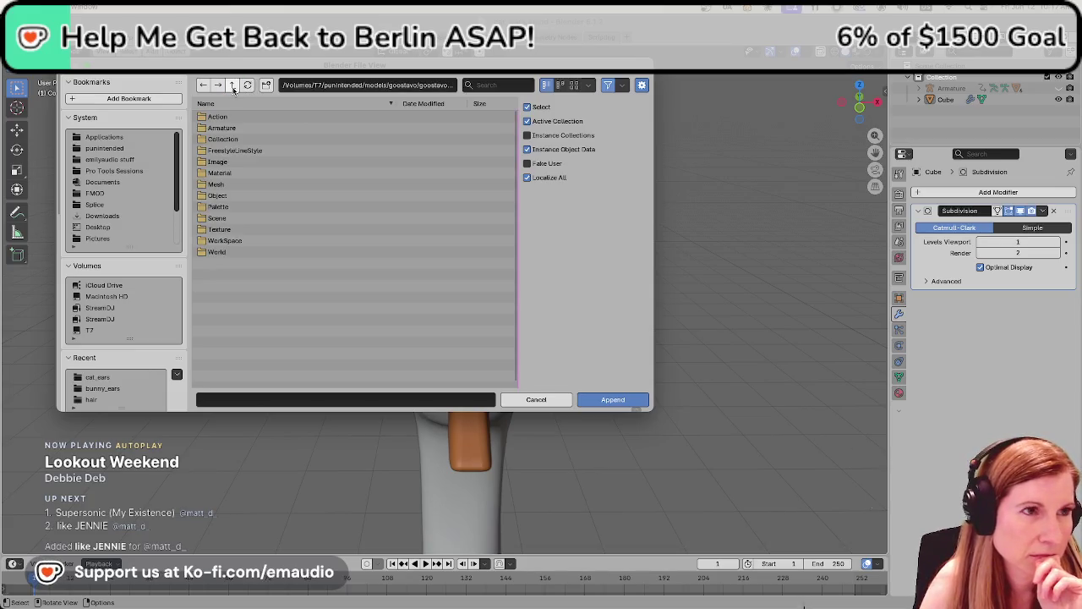
click(233, 85)
click(232, 86)
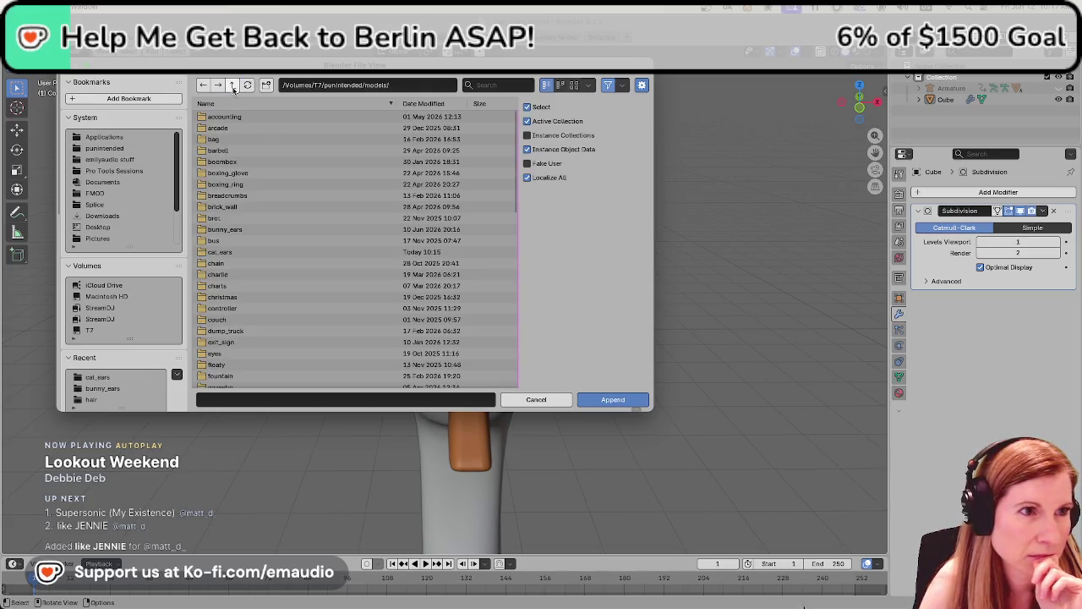
click(231, 229)
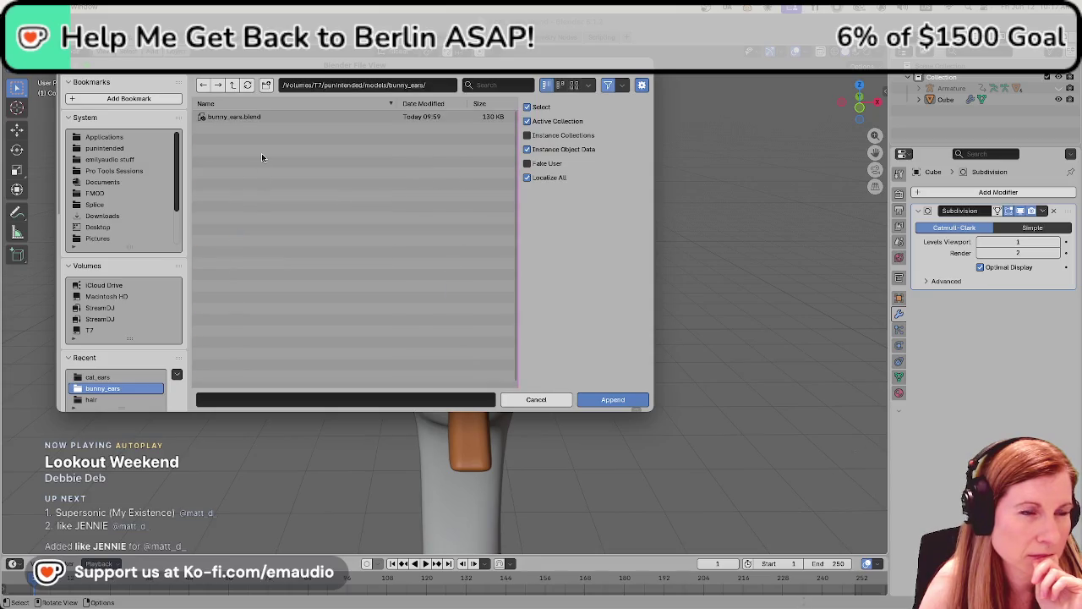
click(254, 117)
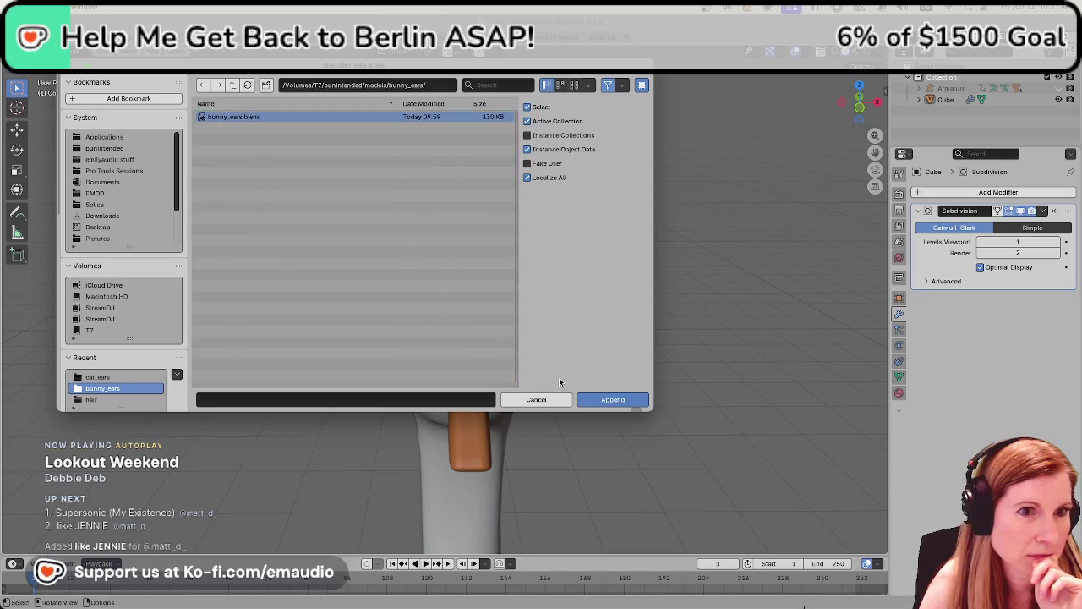
click(596, 401)
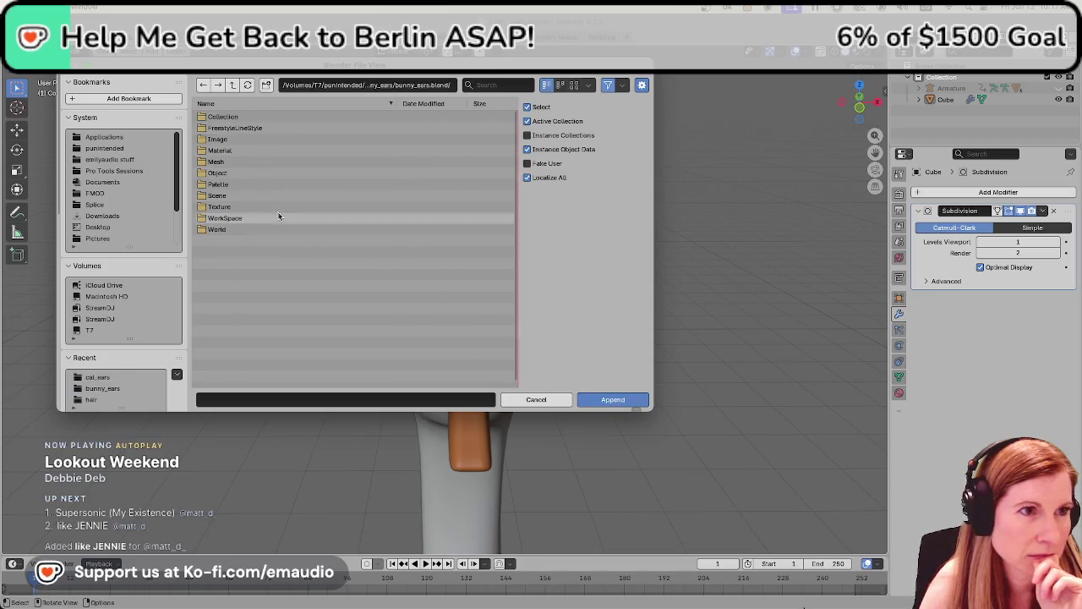
Append Cube.001 from bunny_ears.blend's Objects, then delete it as the wrong object
click(240, 172)
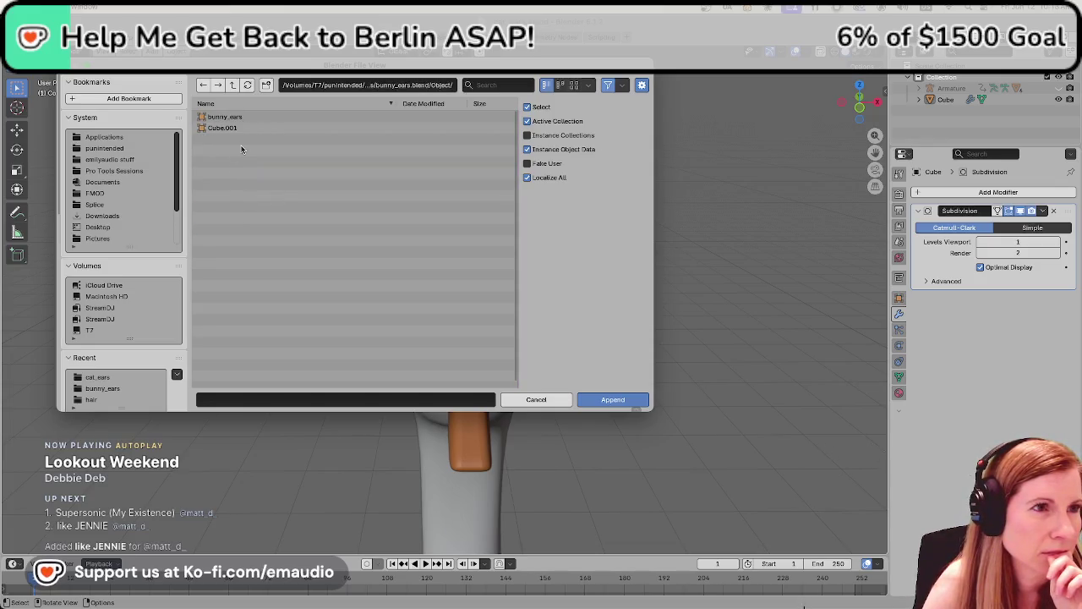
click(269, 127)
click(606, 403)
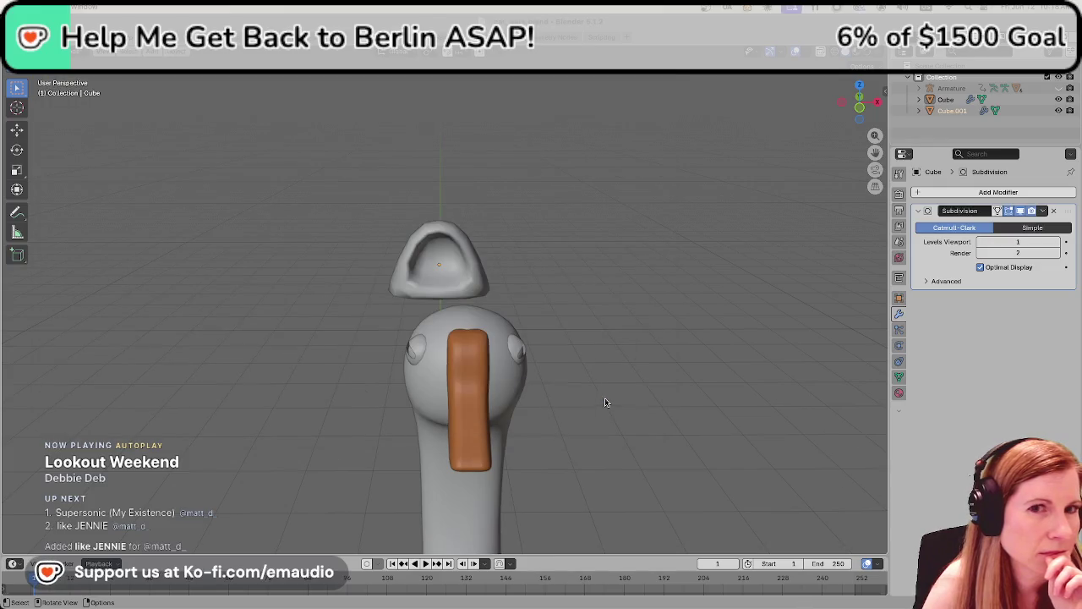
scroll(744, 271, down, 5)
scroll(713, 288, up, 4)
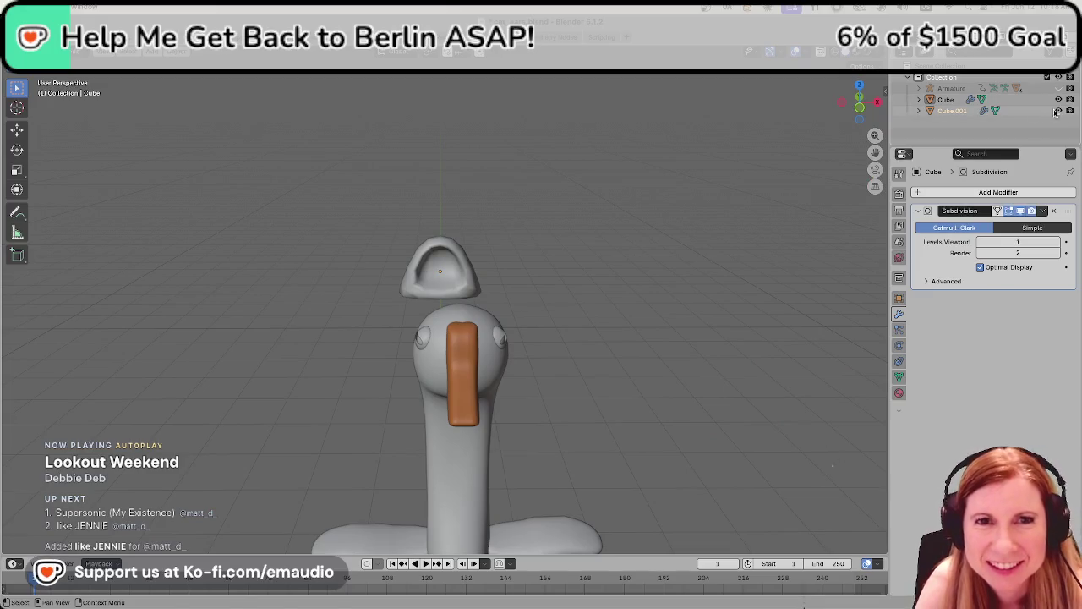
key(Delete)
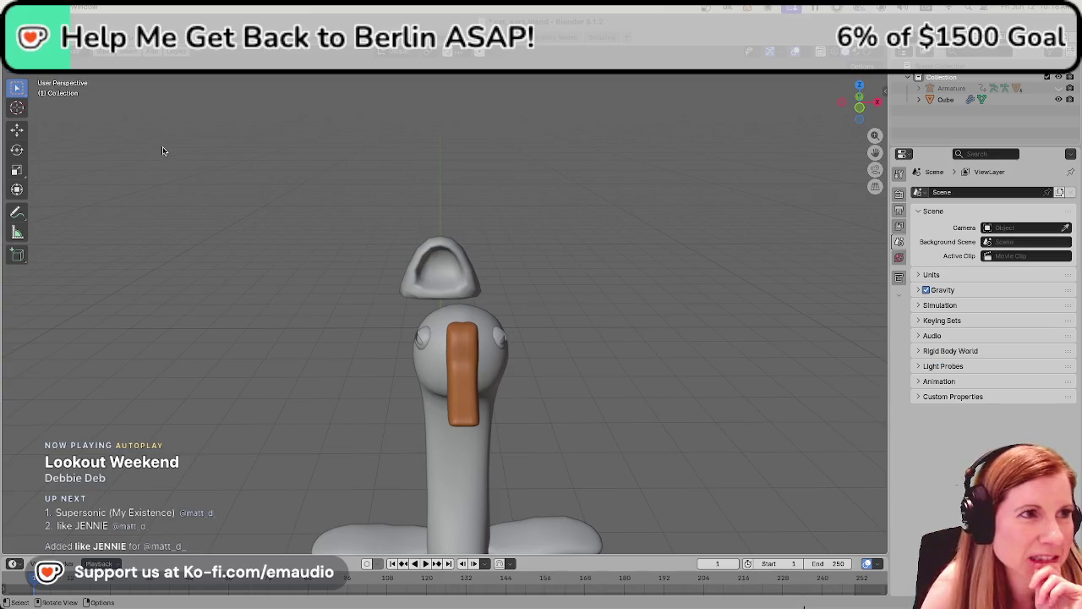
click(30, 37)
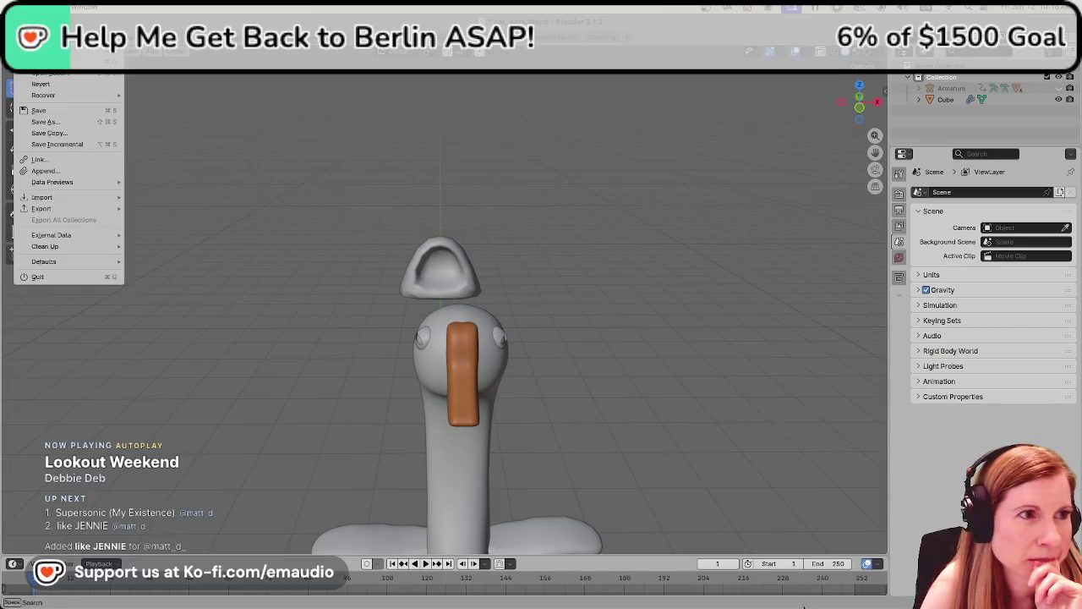
Append the bunny_ears object from bunny_ears.blend into the scene
click(56, 170)
click(224, 117)
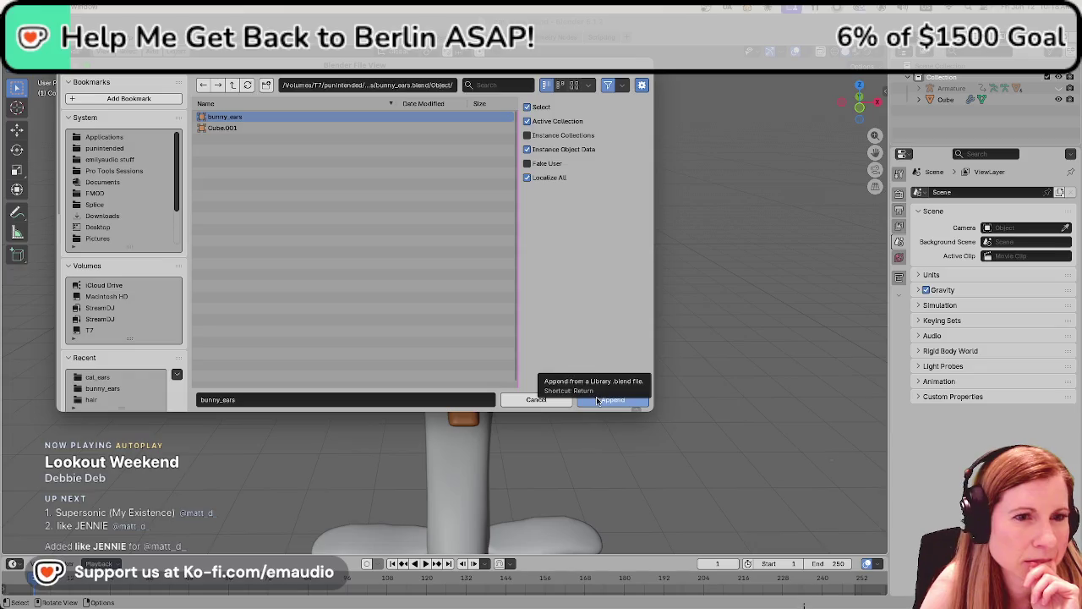
click(597, 401)
scroll(638, 337, down, 2)
scroll(637, 336, down, 3)
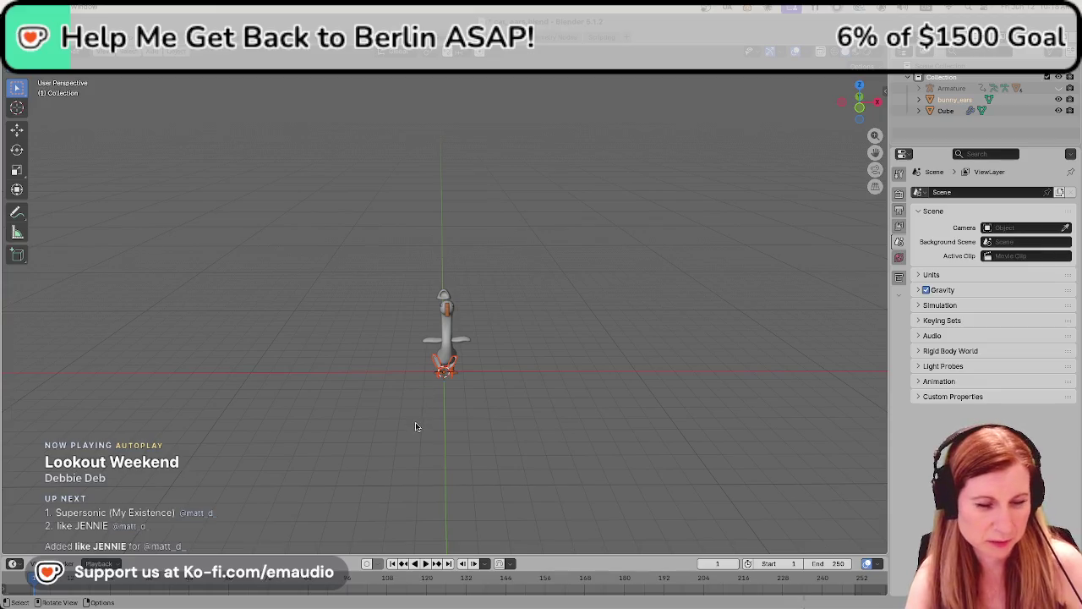
Move the bunny ears vertically down onto the goose's head and nudge them into place
key(g)
key(z)
click(478, 299)
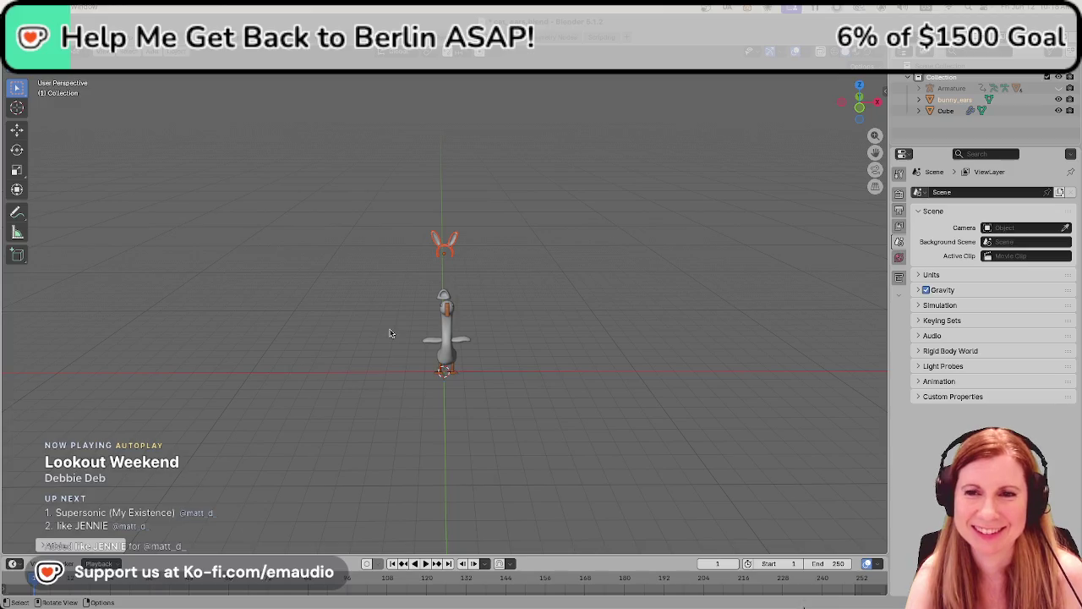
scroll(390, 333, up, 3)
scroll(398, 326, up, 2)
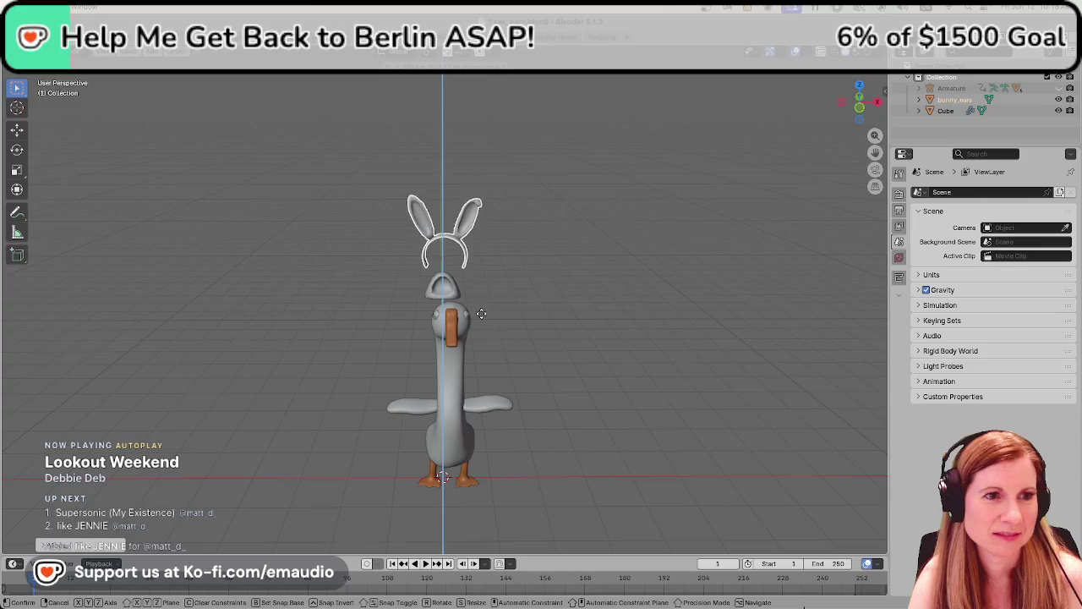
click(476, 374)
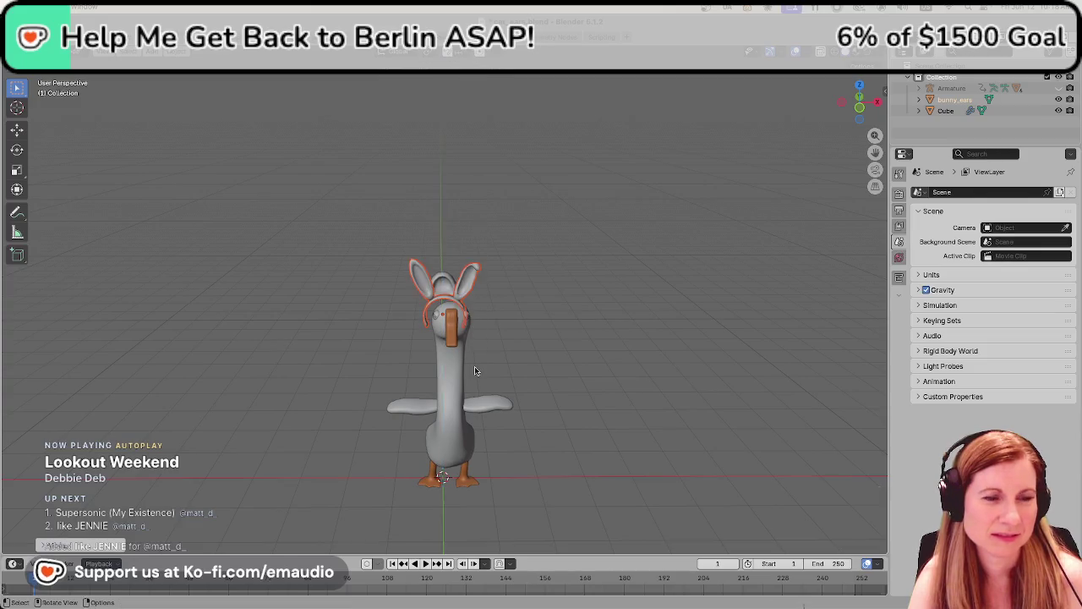
key(g)
click(399, 375)
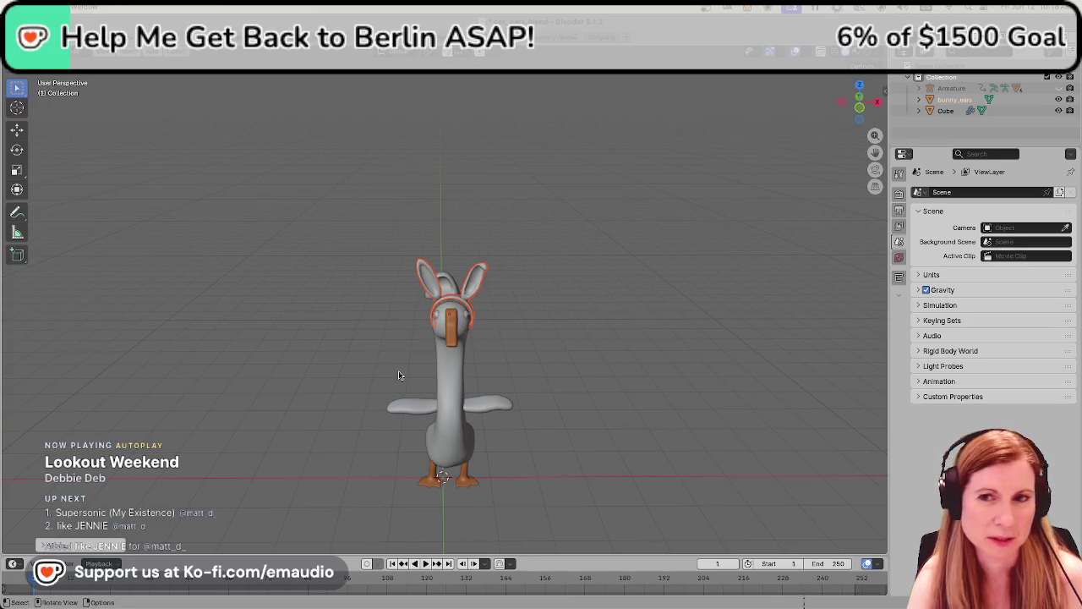
Rotate the bunny ears to sit lower on the head, then enter Edit Mode on bunny_ears
scroll(406, 355, up, 5)
scroll(432, 339, up, 3)
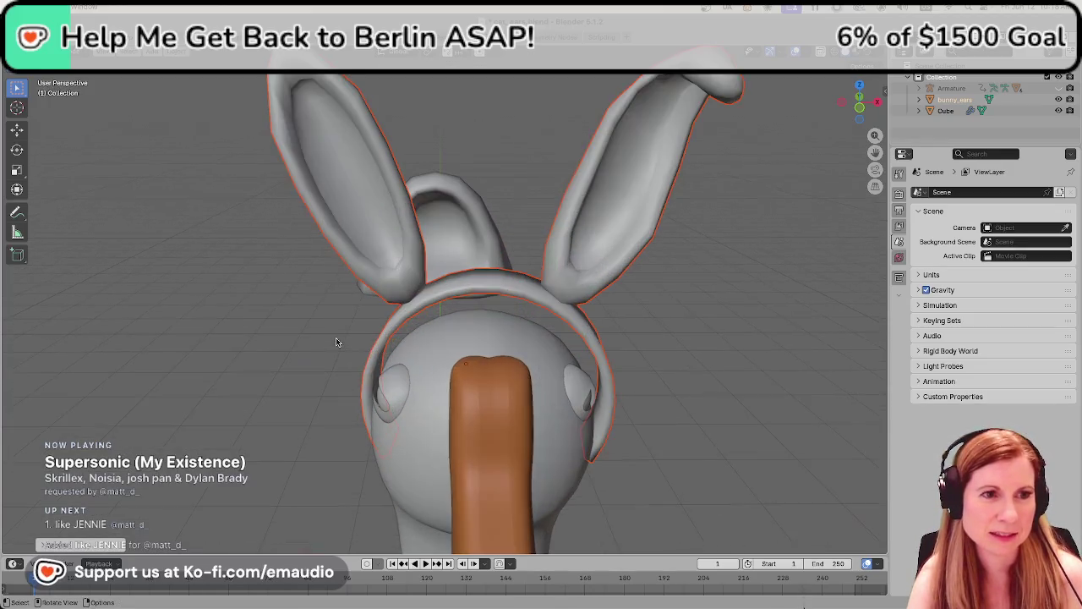
key(r)
click(429, 353)
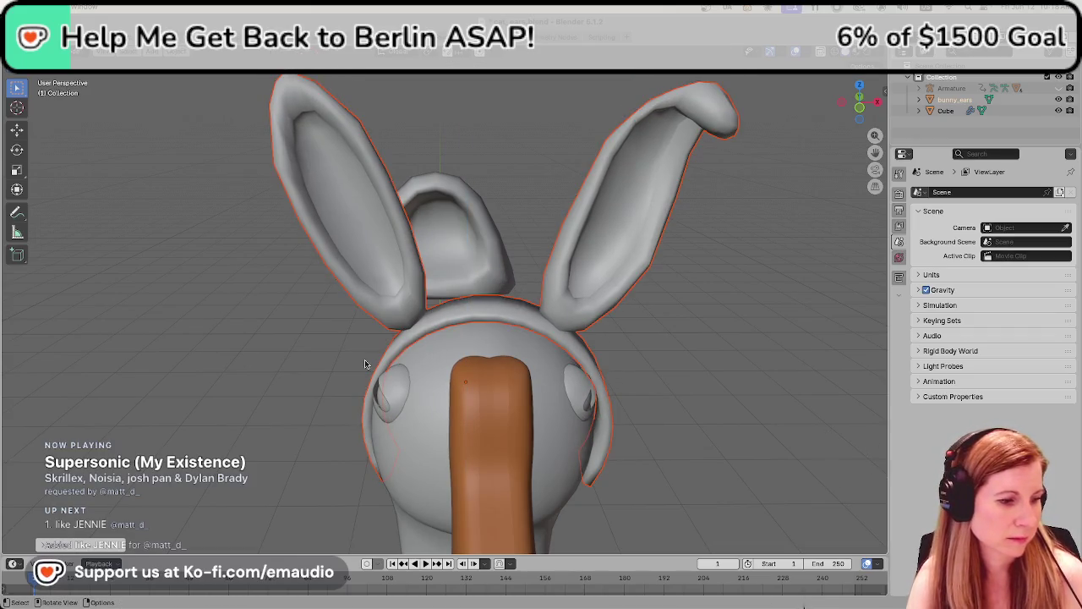
click(372, 323)
key(Tab)
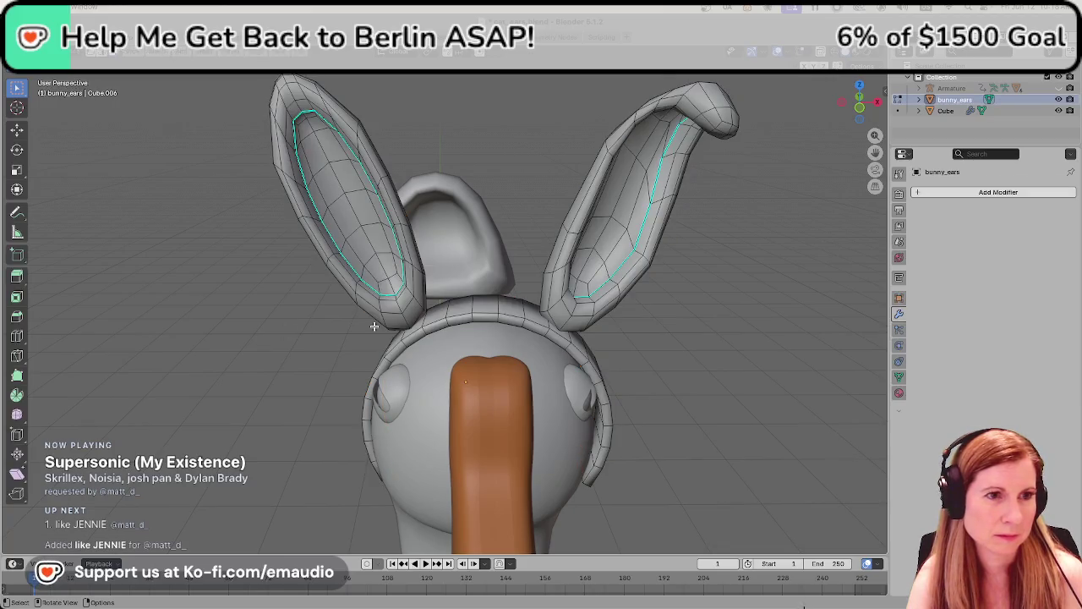
Delete the left and right bunny ears' faces in Edit Mode, keeping only the headband
key(l)
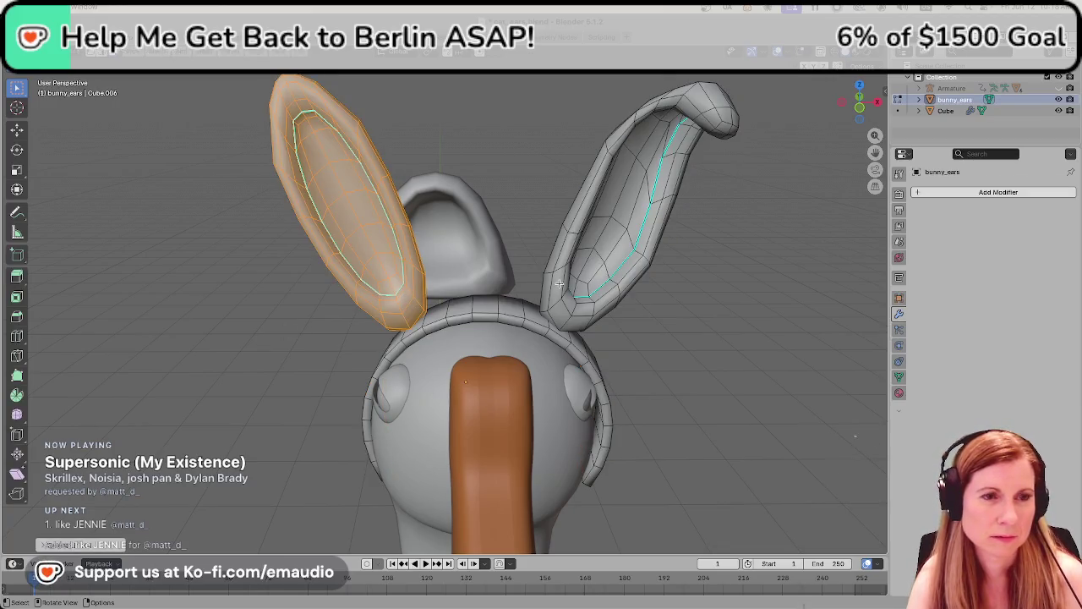
key(x)
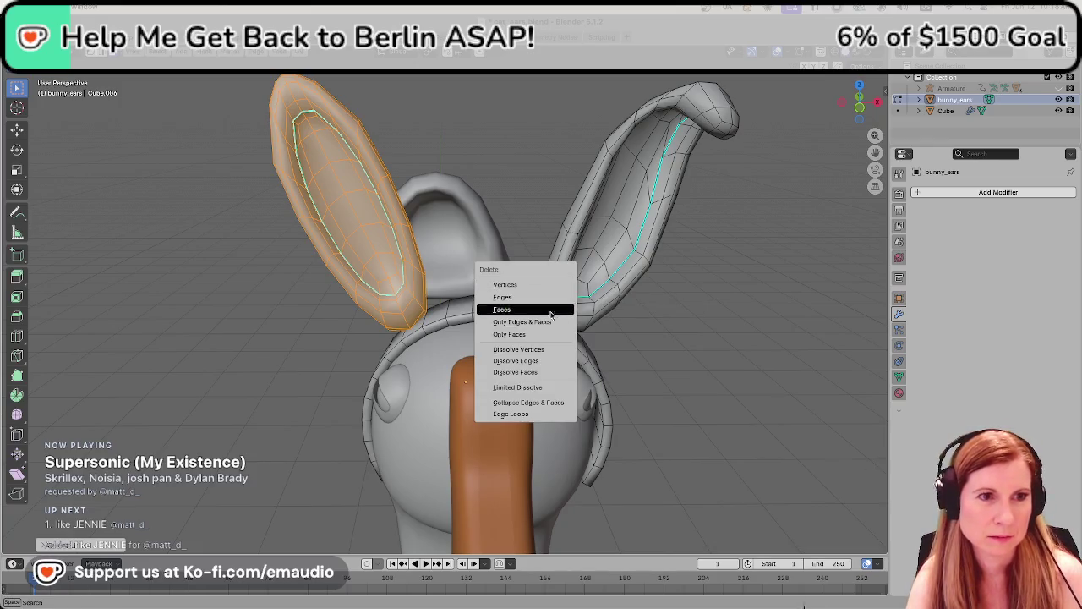
click(552, 309)
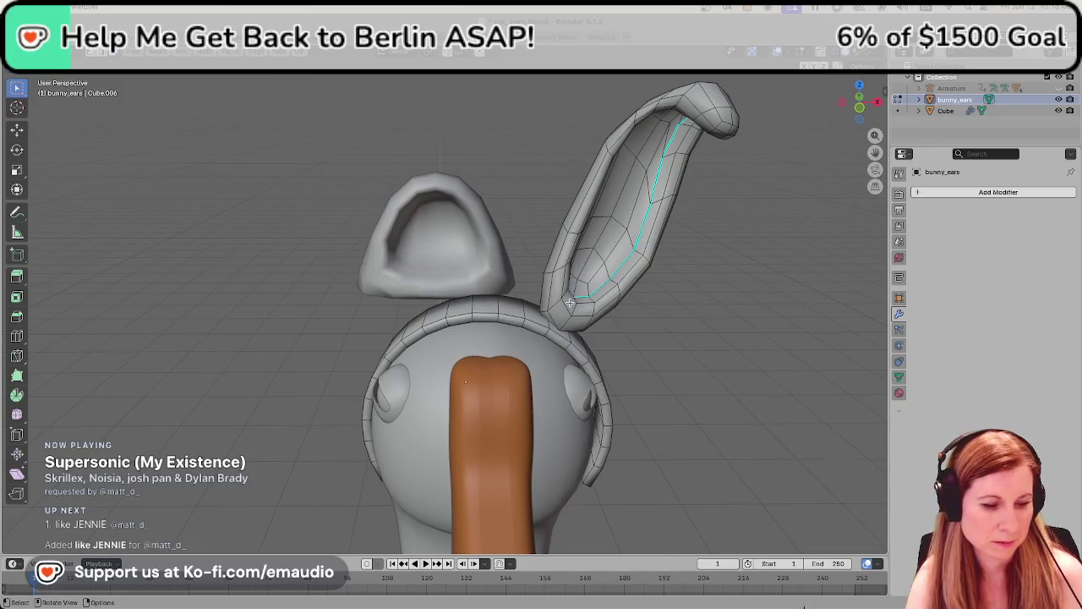
key(Tab)
key(Tab)
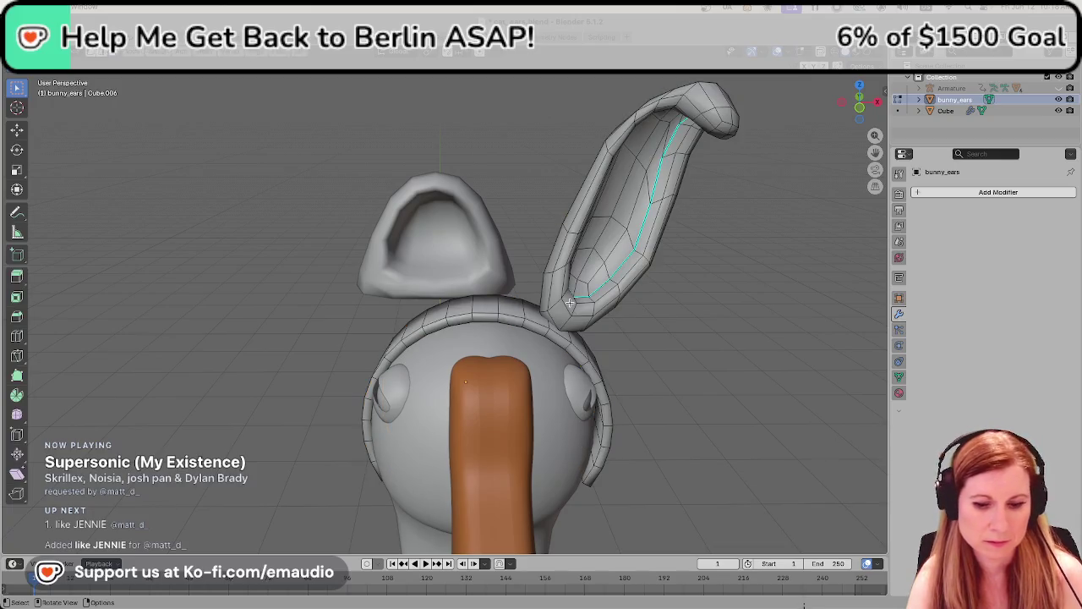
key(a)
key(x)
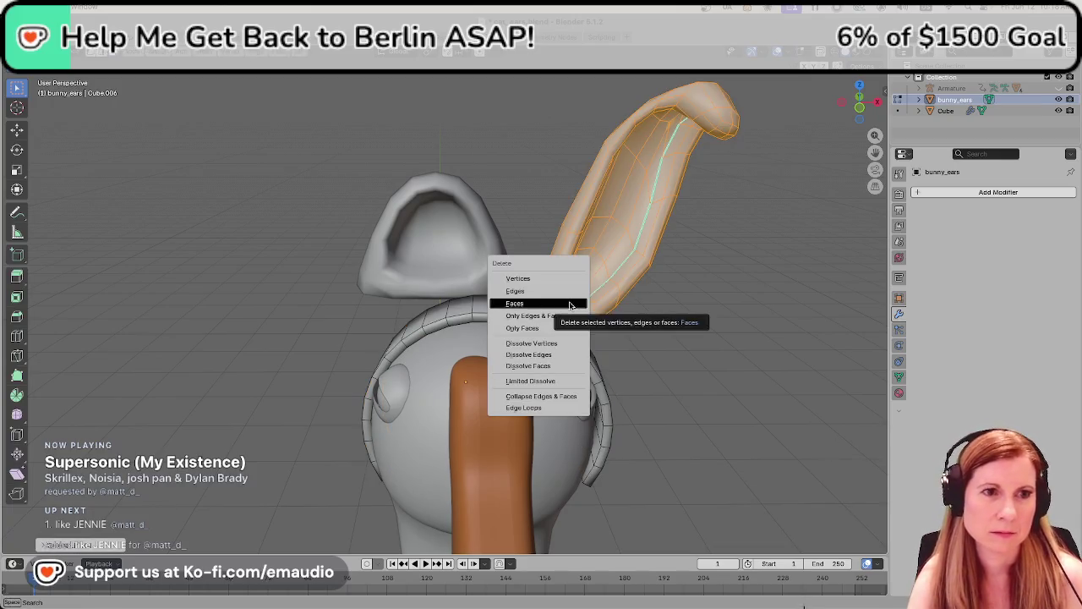
click(570, 302)
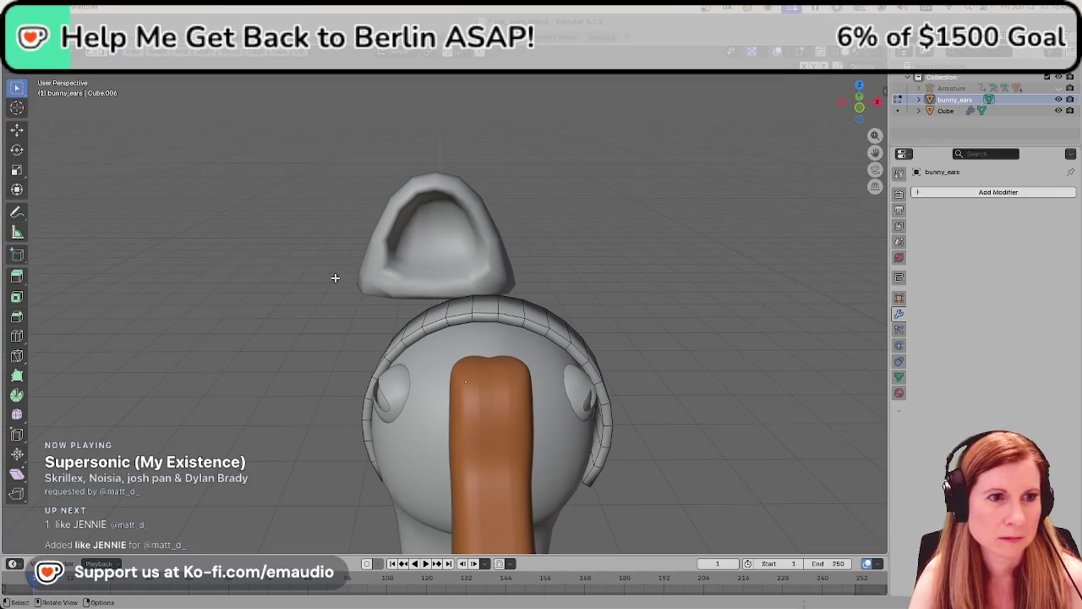
key(Tab)
Tilt, shrink and lower the cat ear vertically toward the goose's head
click(414, 268)
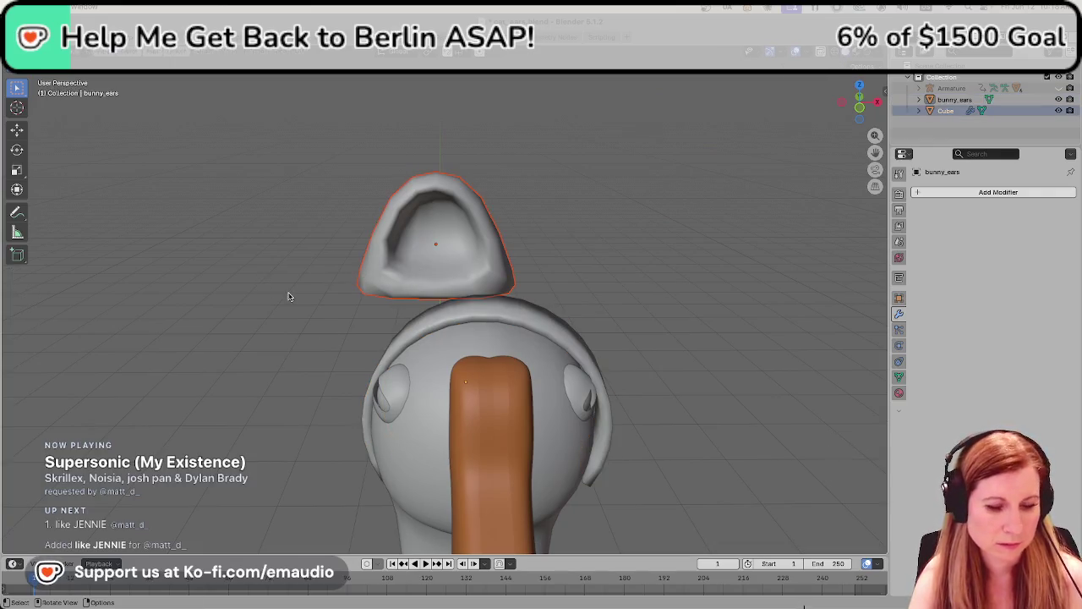
key(r)
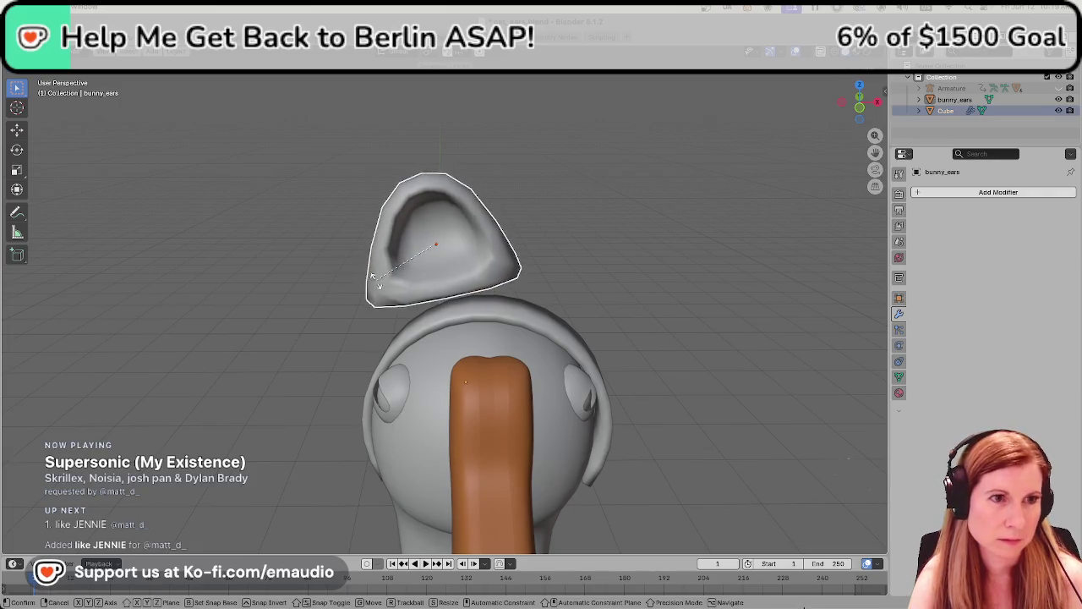
click(246, 310)
key(s)
click(320, 289)
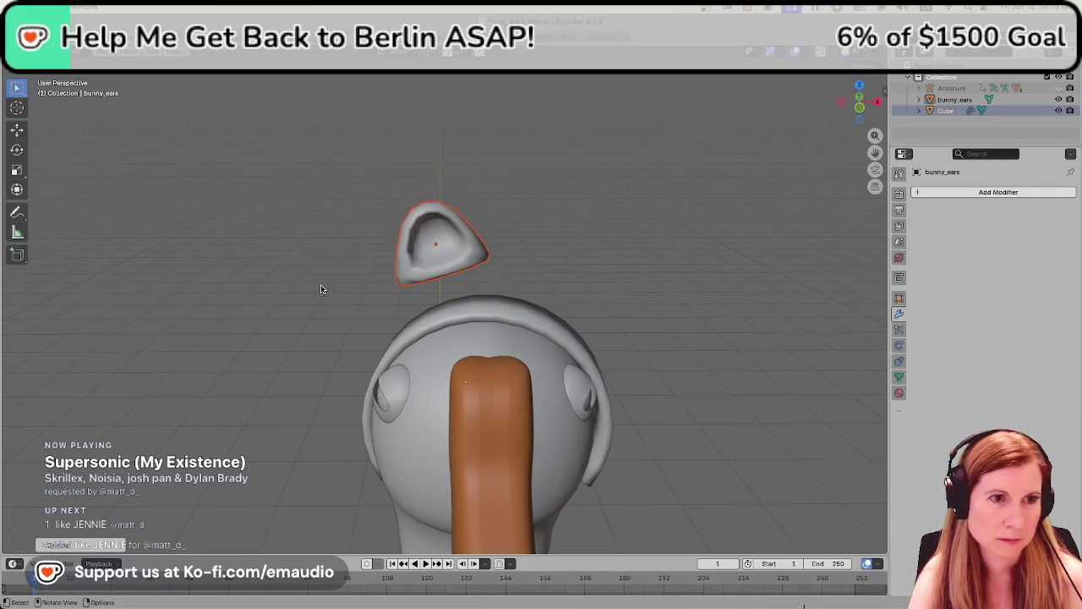
key(g)
key(z)
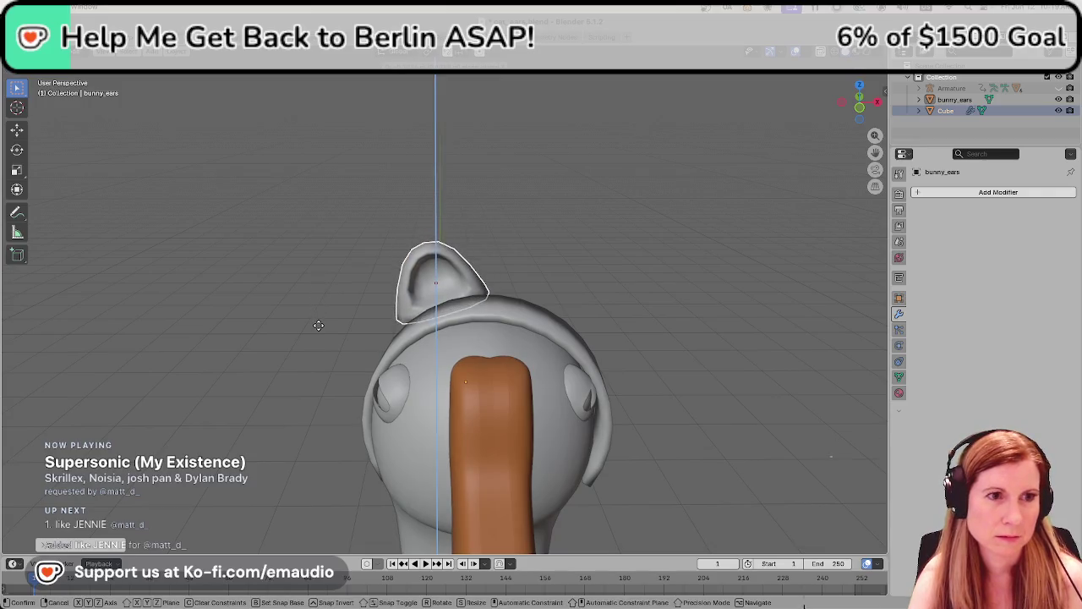
click(317, 329)
Check front and side views, seat the ear on the head, then zoom into the front view
key(KP_1)
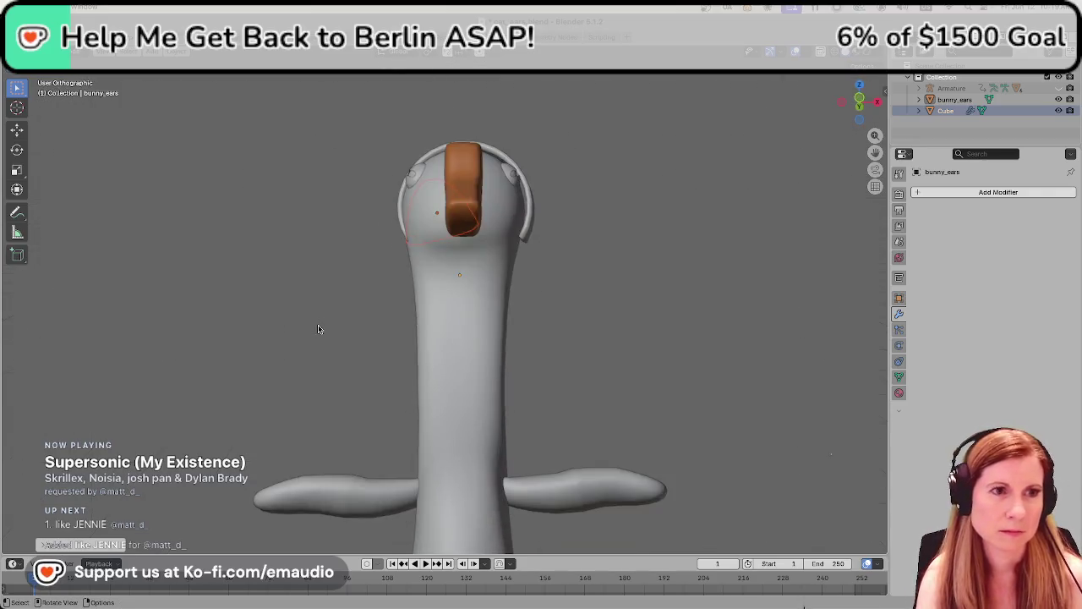
key(KP_3)
key(ctrl+KP_3)
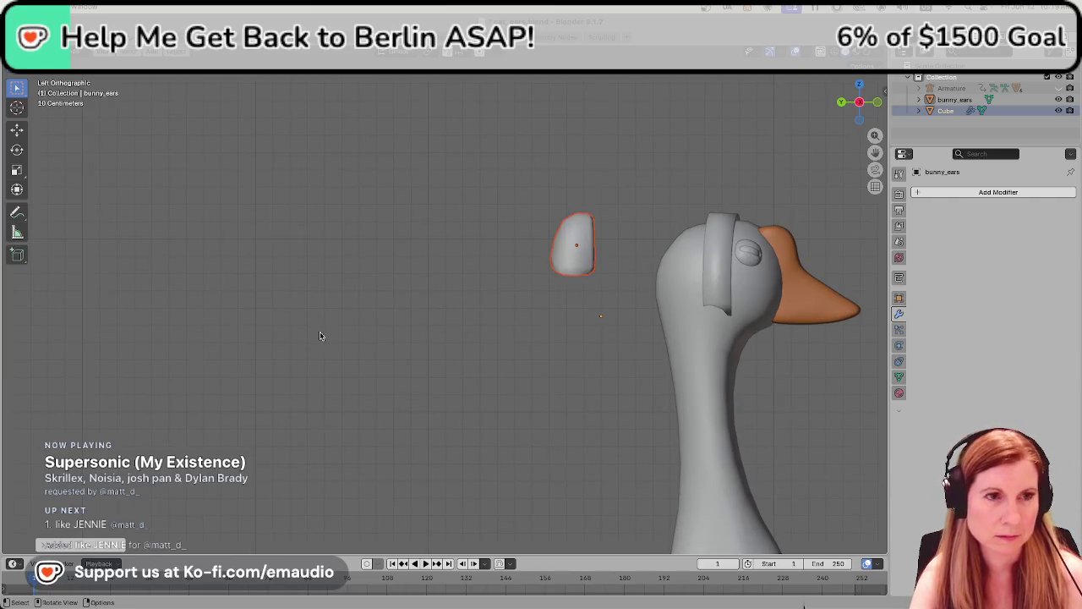
key(g)
key(y)
key(z)
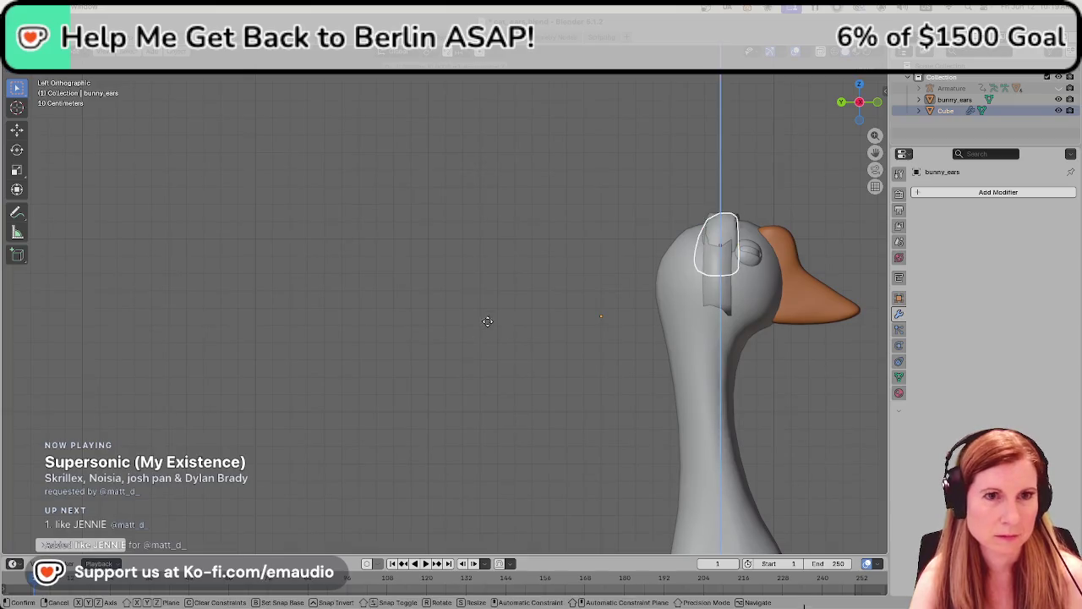
click(495, 291)
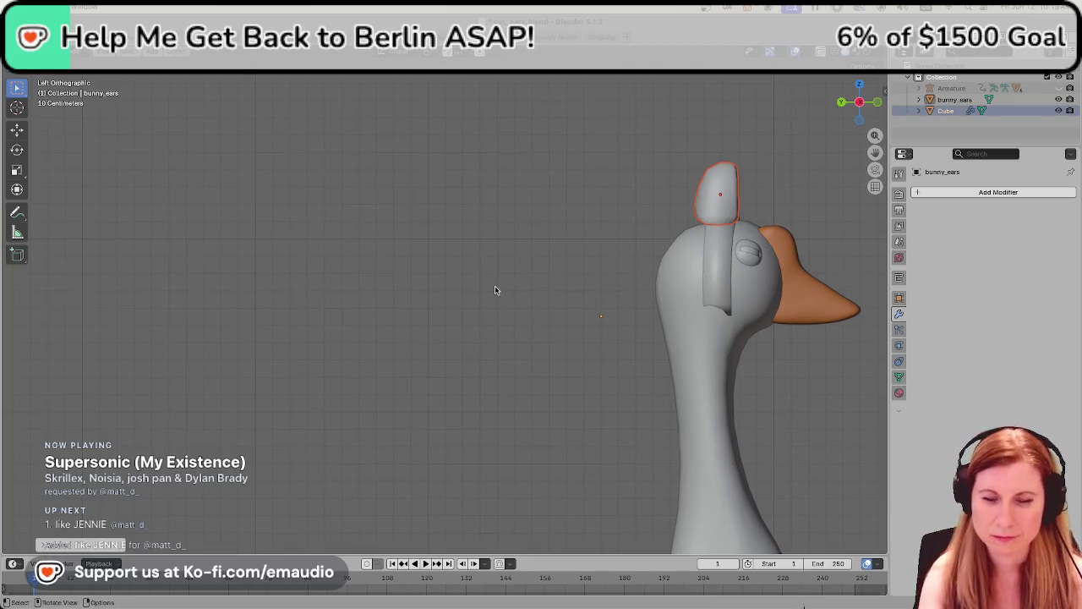
key(KP_1)
scroll(597, 214, up, 2)
mouse_move(597, 214)
shift+middle_down()
mouse_move(597, 413)
mouse_move(564, 426)
shift+middle_up()
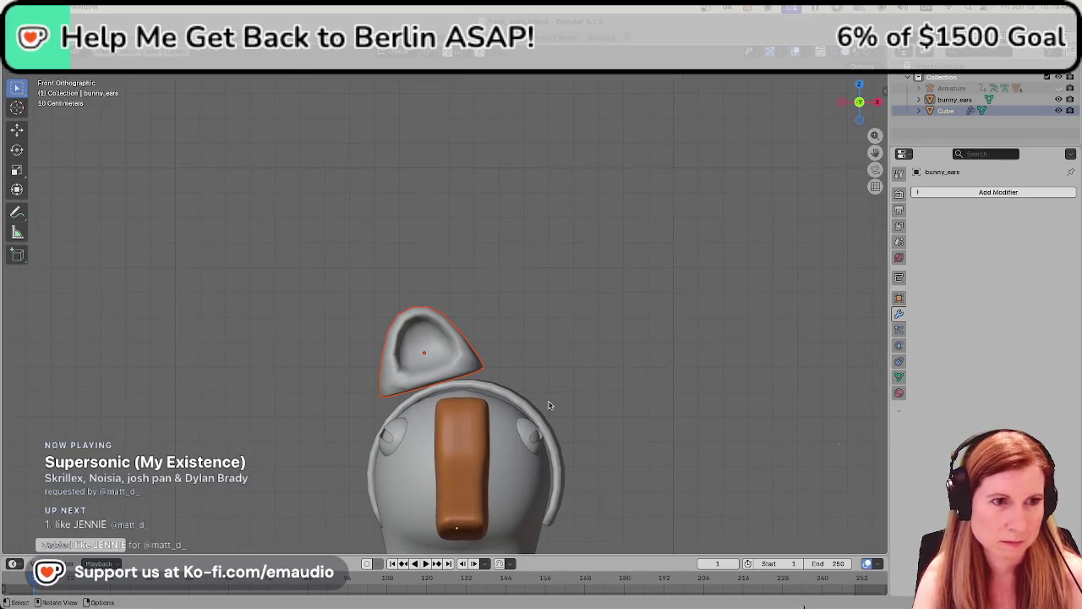
Shift the cat ear left along X and lower it along Z
key(g)
key(x)
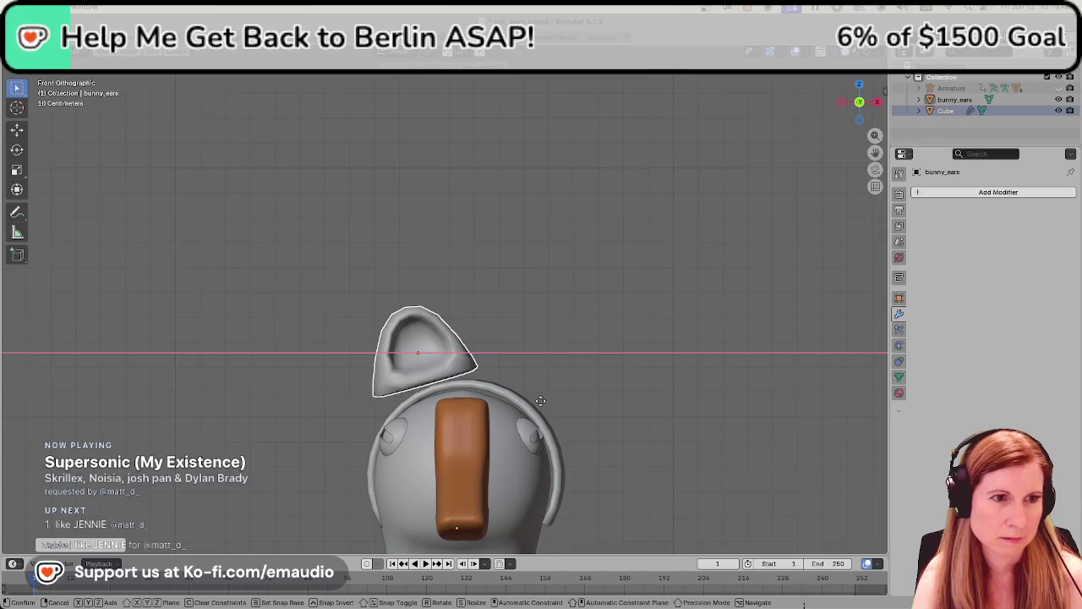
click(529, 403)
key(g)
key(z)
click(528, 419)
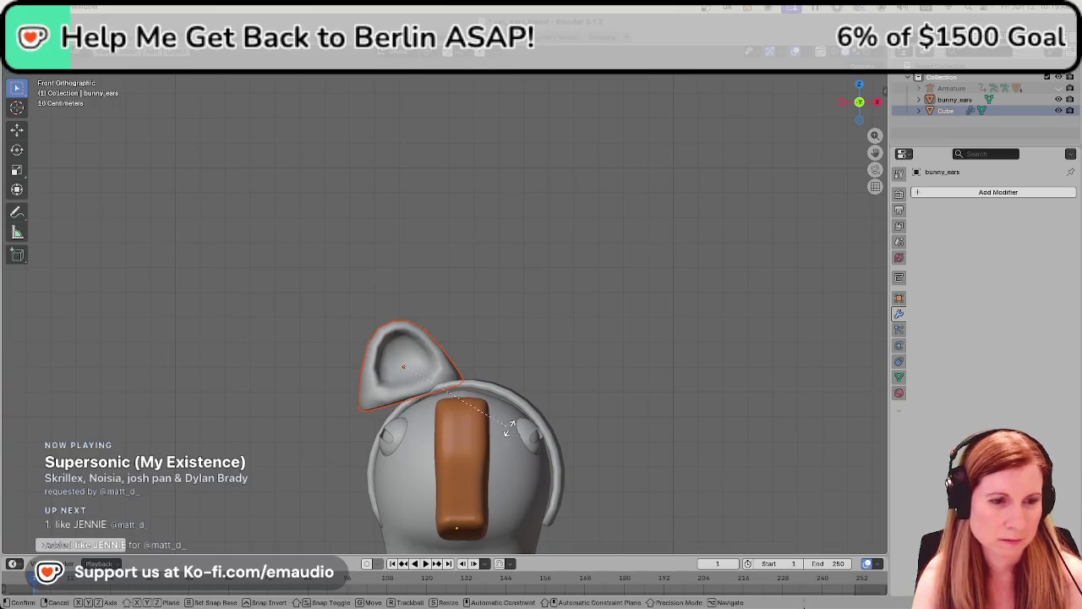
Shrink the cat ear and lower it along Z to rest on the headband
key(r)
key(Escape)
key(s)
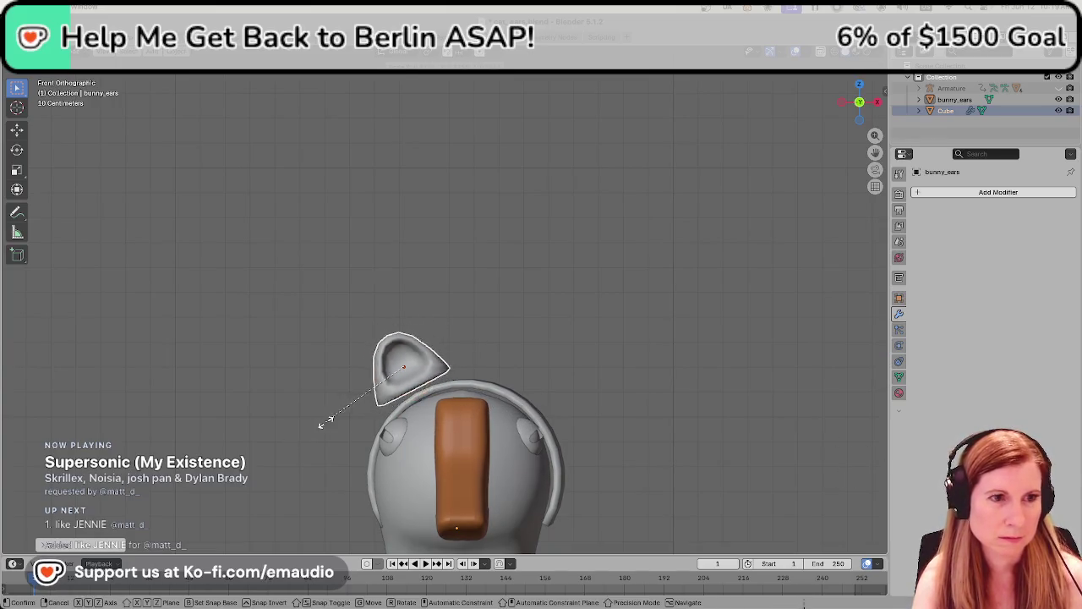
click(346, 413)
key(g)
key(z)
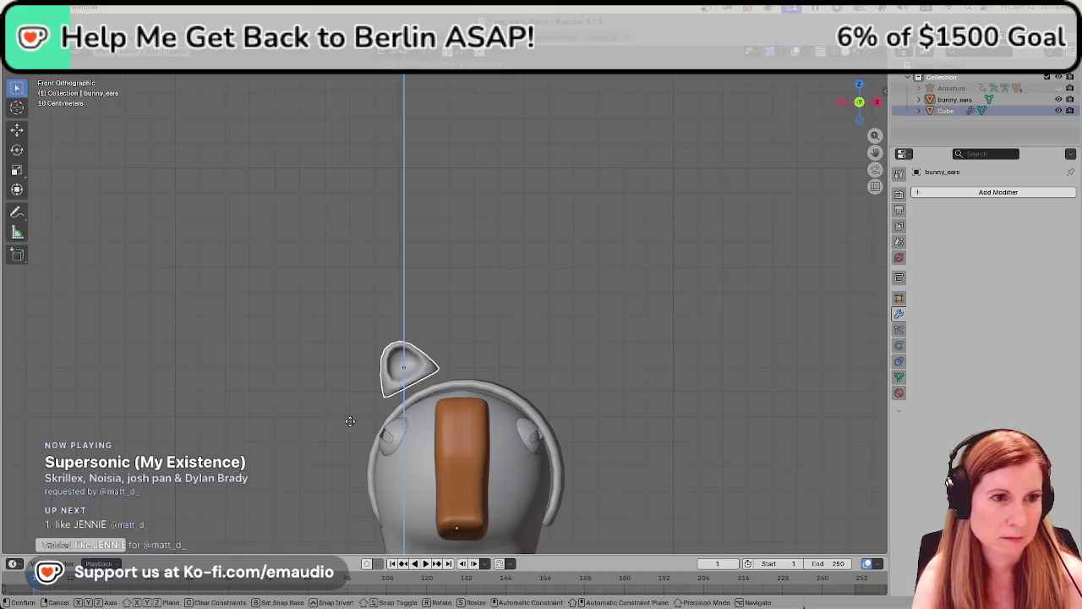
click(353, 427)
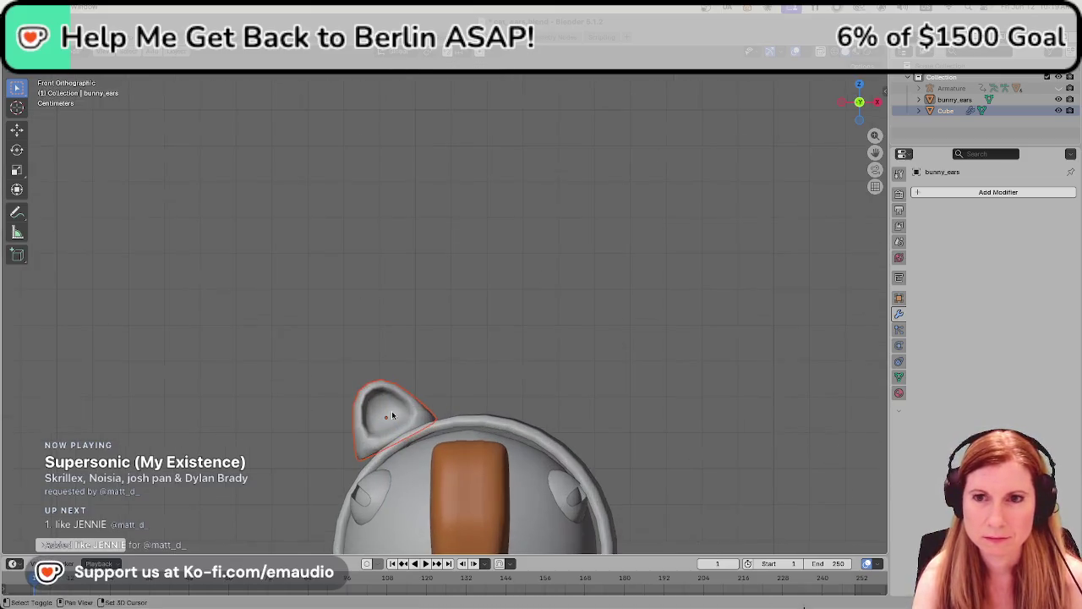
Zoom in and recentre the view on the goose head, then deselect the ear
shift+middle_drag(391, 410, 592, 237)
scroll(617, 211, up, 2)
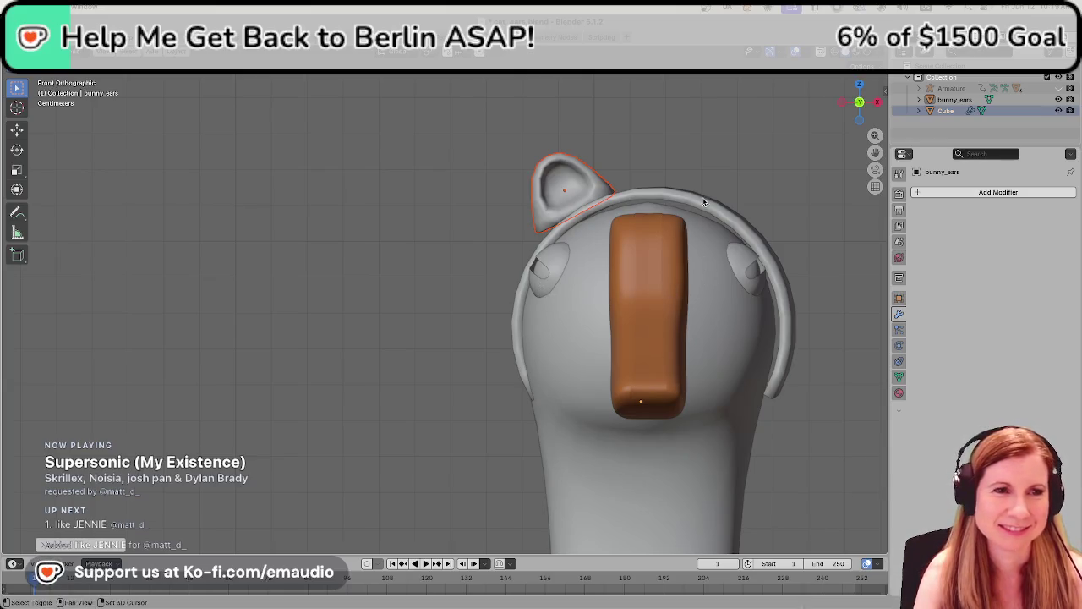
shift+middle_drag(702, 198, 666, 213)
scroll(628, 246, up, 2)
scroll(625, 244, down, 4)
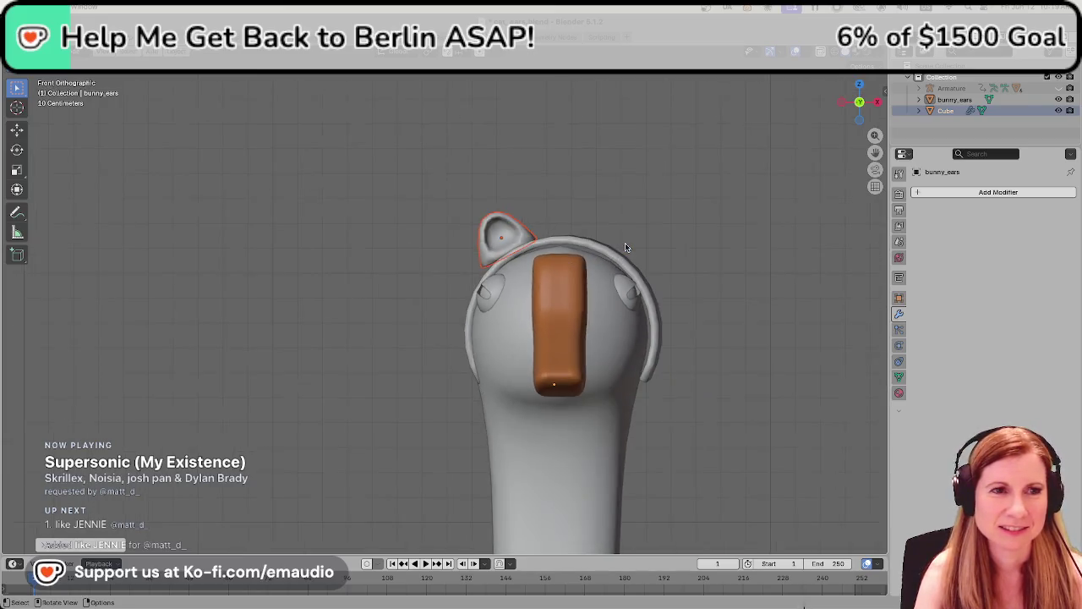
scroll(551, 203, down, 3)
scroll(513, 261, up, 1)
shift+middle_drag(513, 261, 479, 301)
scroll(478, 301, up, 2)
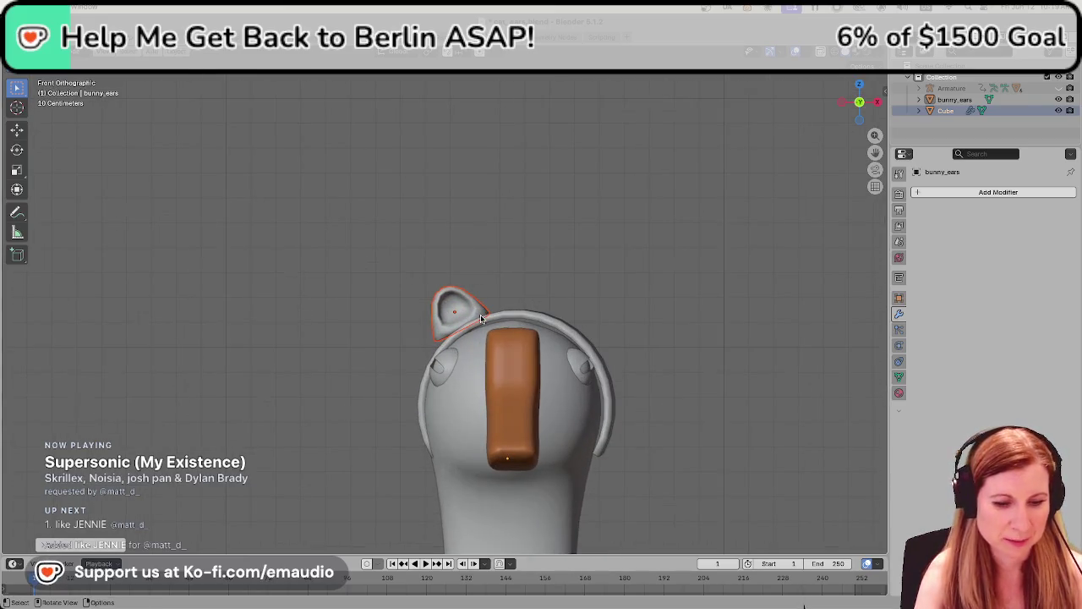
key(g)
key(Escape)
click(516, 218)
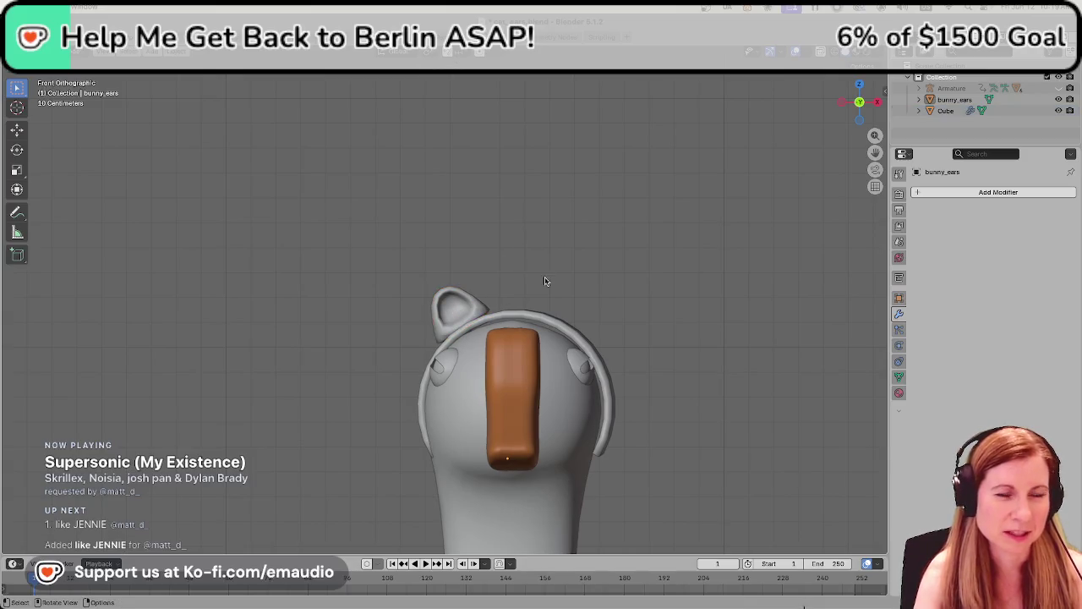
scroll(545, 281, down, 2)
scroll(544, 280, up, 3)
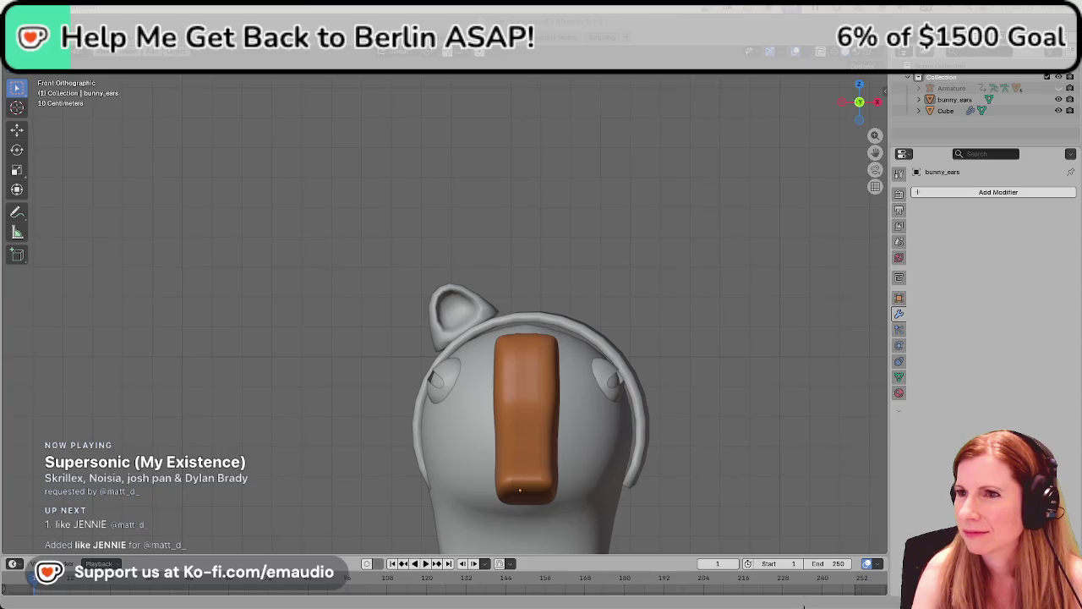
key(alt+Tab)
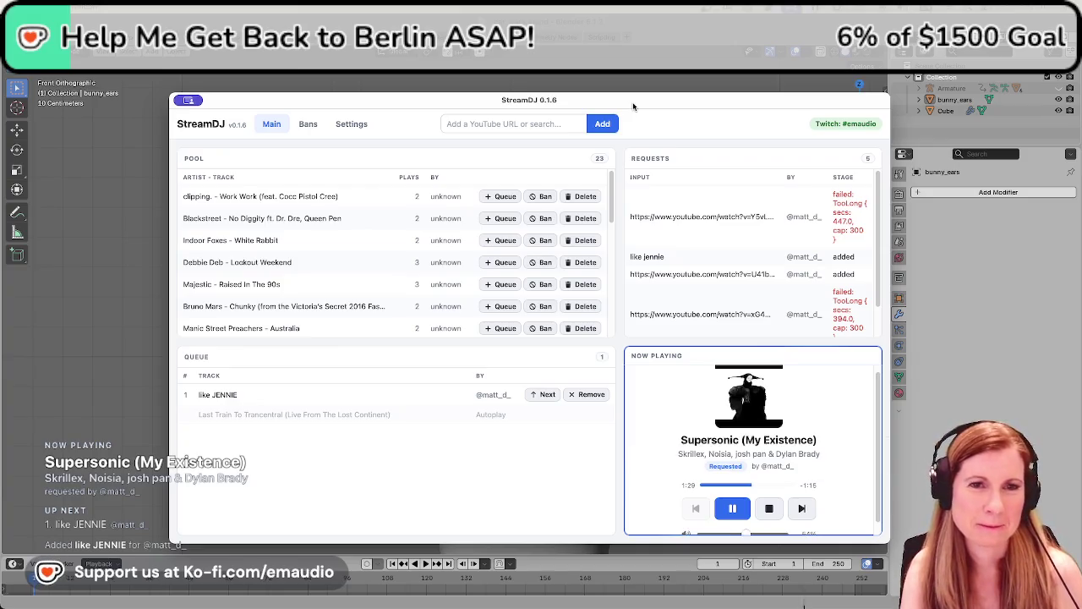
key(alt+Tab)
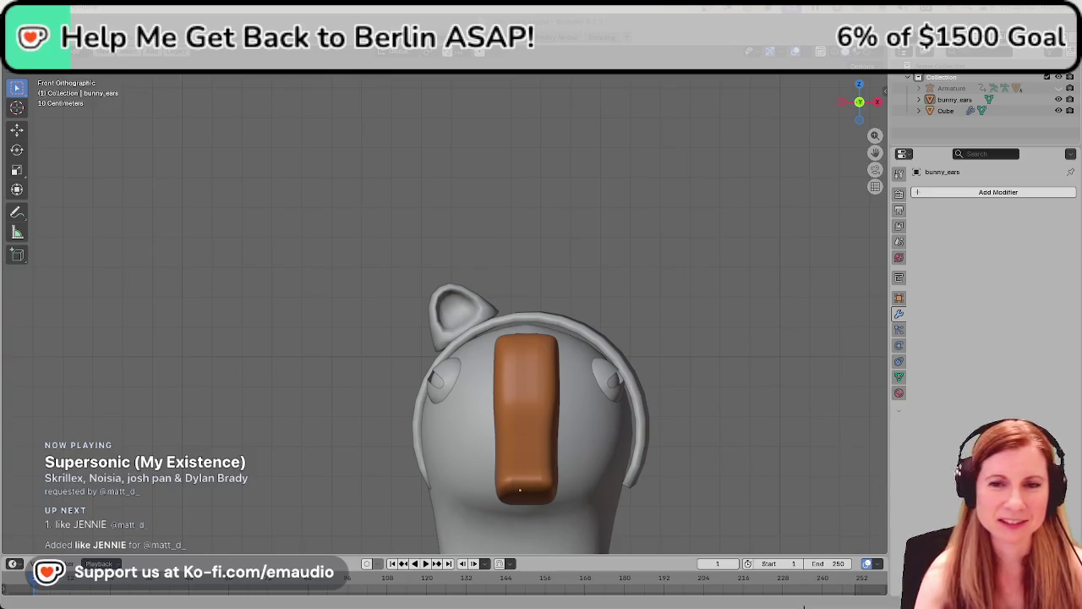
Orbit to a perspective angle on the goose head and switch to Material Preview shading
click(450, 319)
mouse_move(450, 319)
middle_down()
mouse_move(499, 317)
mouse_move(507, 253)
mouse_move(505, 264)
middle_up()
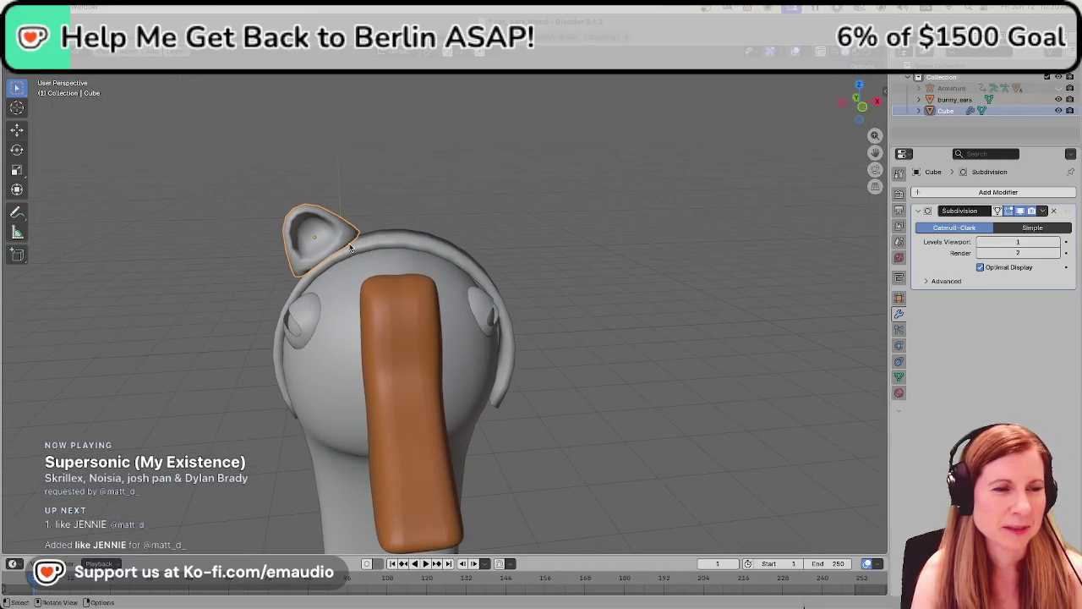
scroll(733, 182, up, 5)
scroll(733, 183, down, 2)
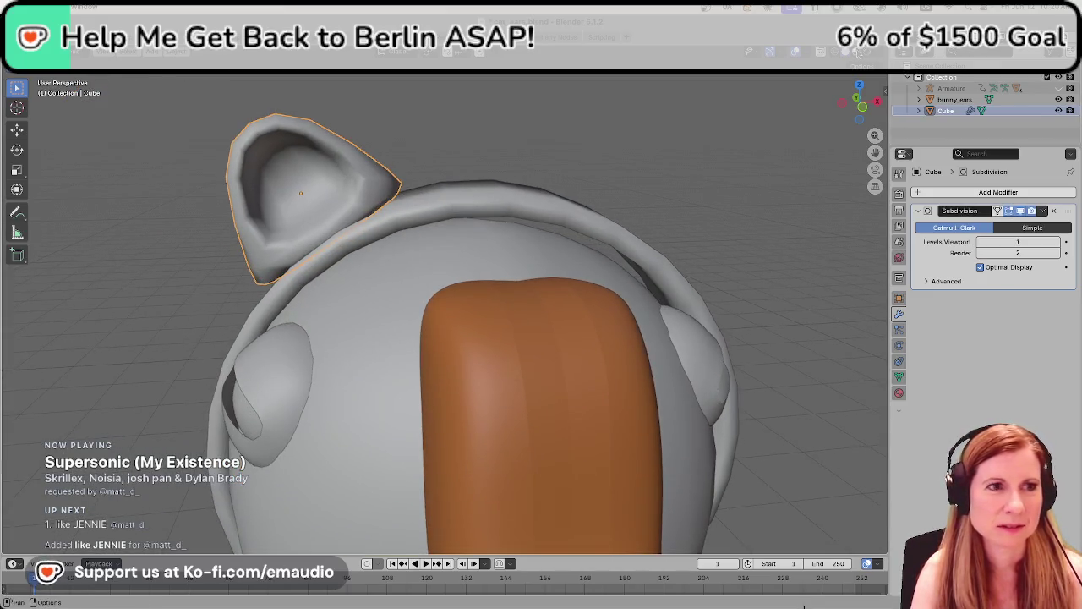
key(z)
scroll(524, 228, down, 4)
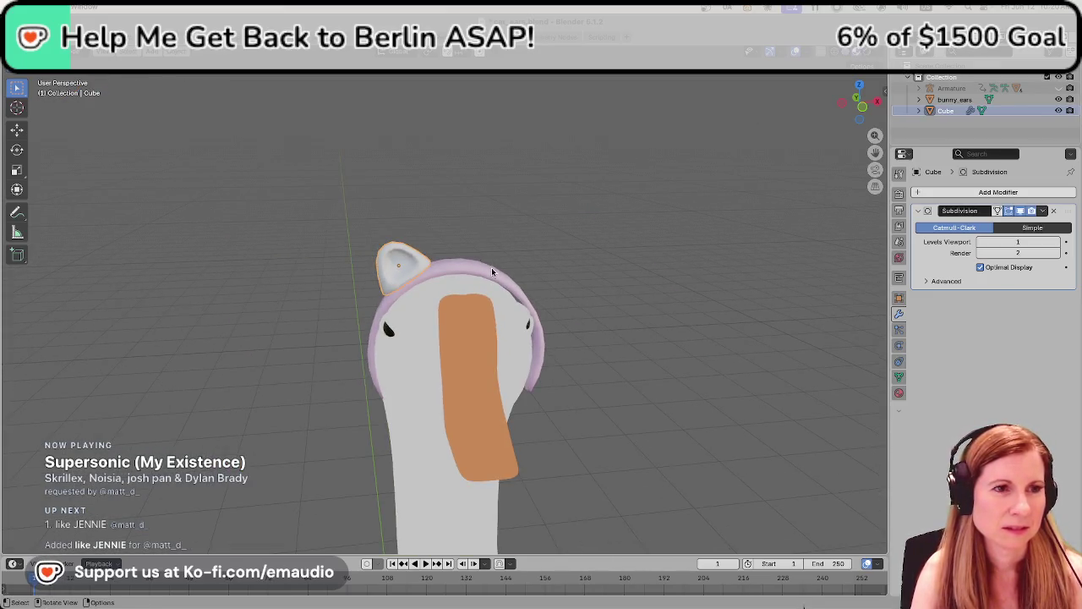
scroll(476, 275, up, 2)
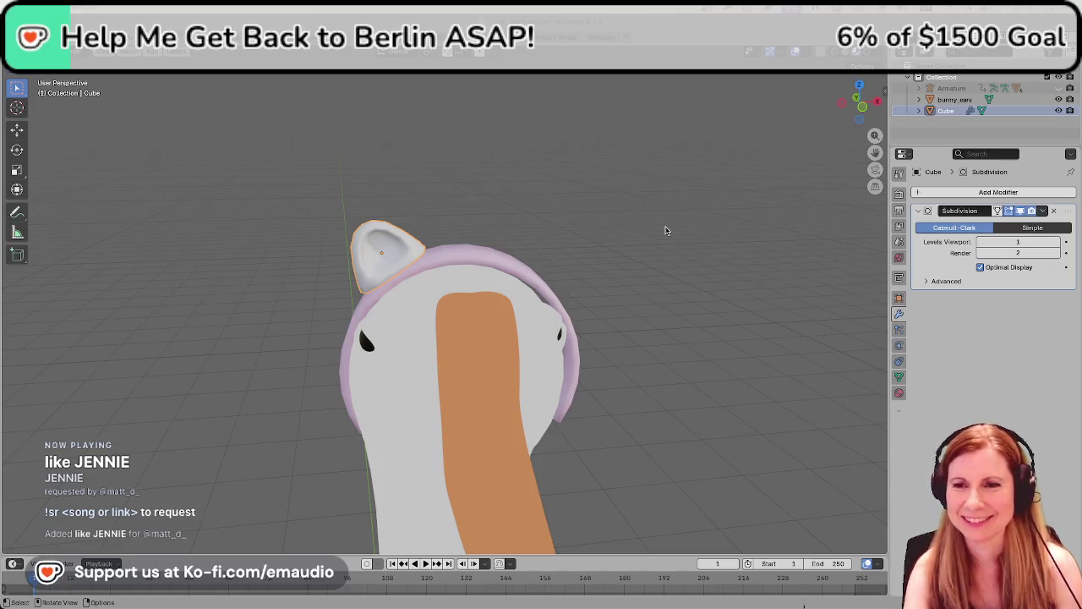
Select the cat ear, scale it up slightly, then deselect it
mouse_move(633, 233)
middle_down()
mouse_move(630, 252)
mouse_move(643, 244)
middle_up()
click(490, 221)
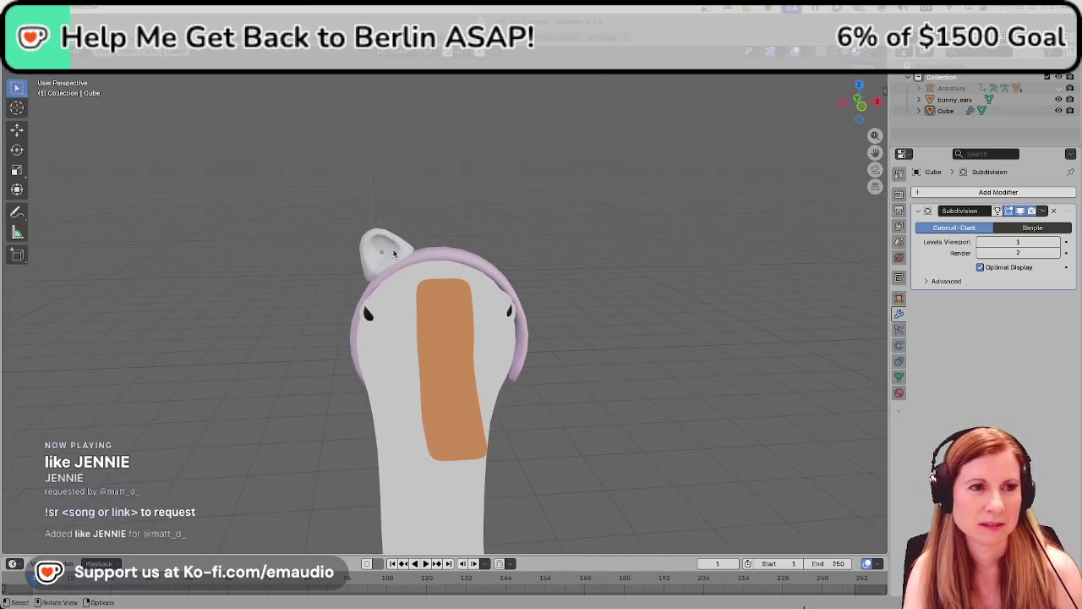
click(393, 252)
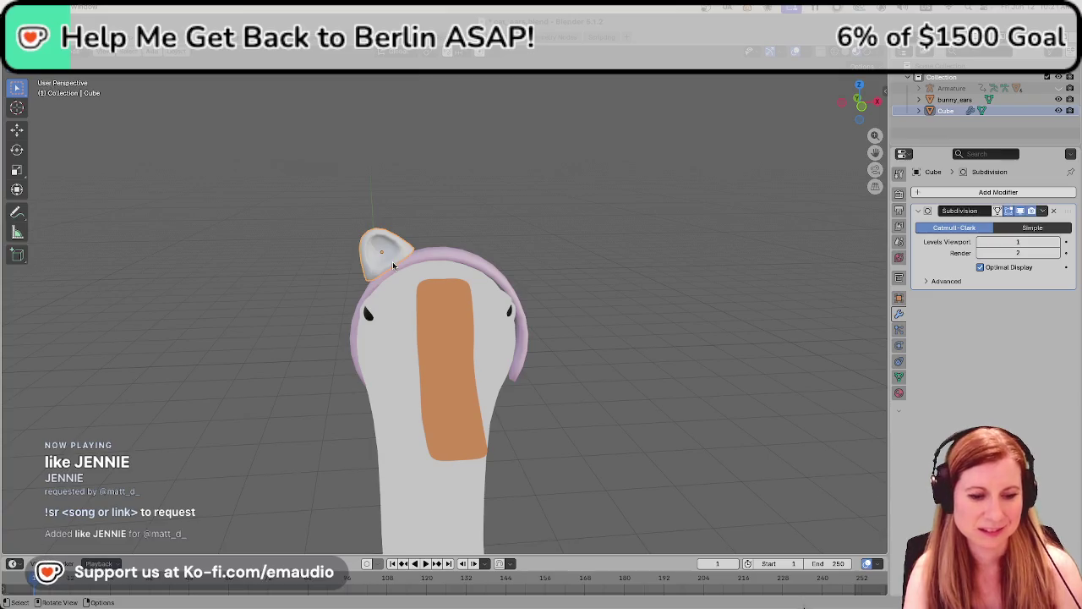
key(s)
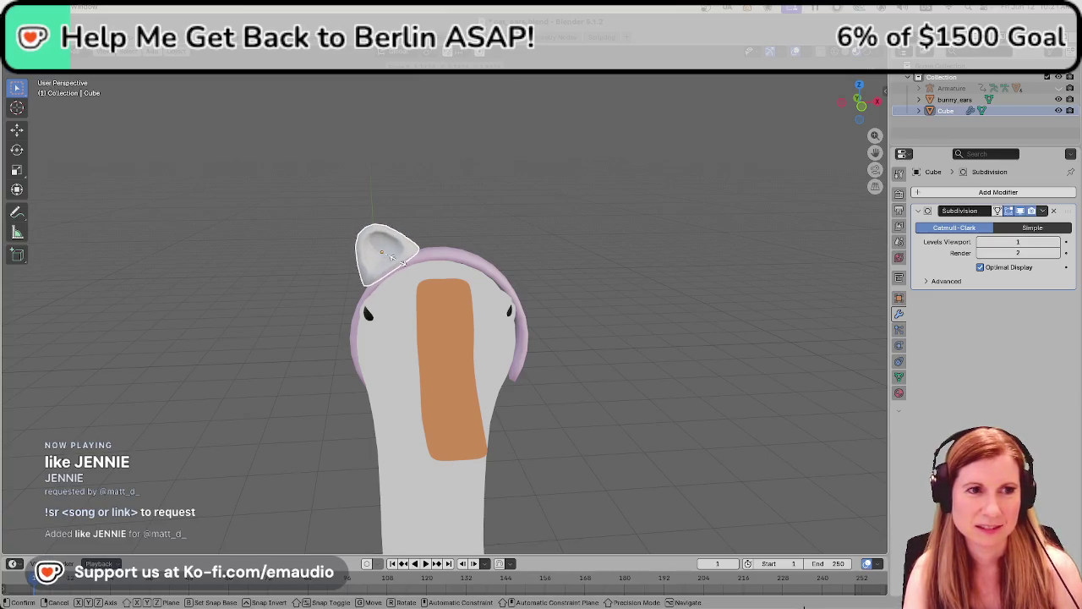
click(390, 257)
click(472, 194)
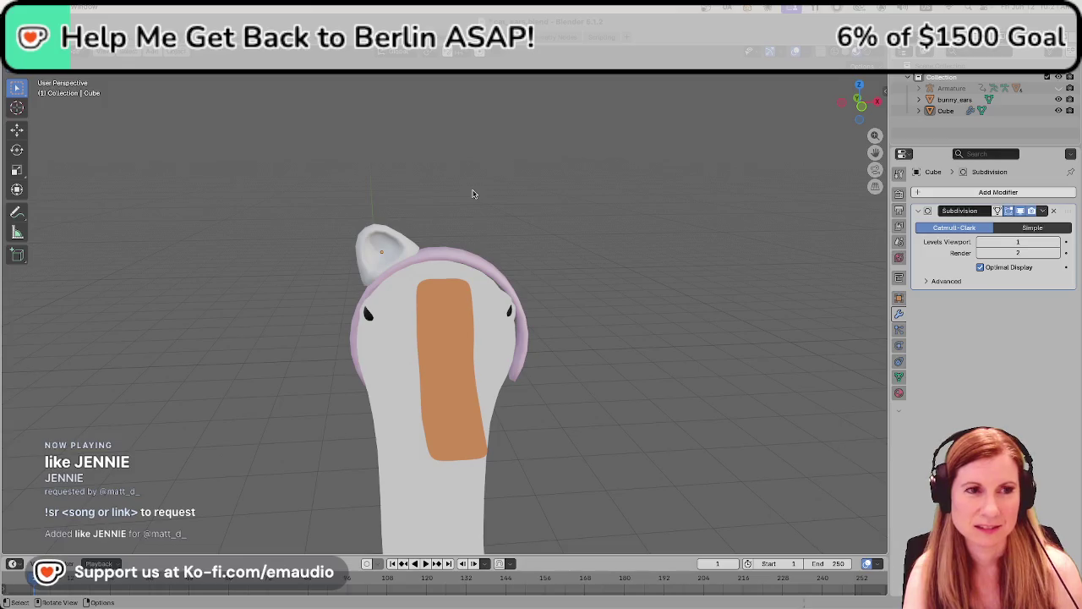
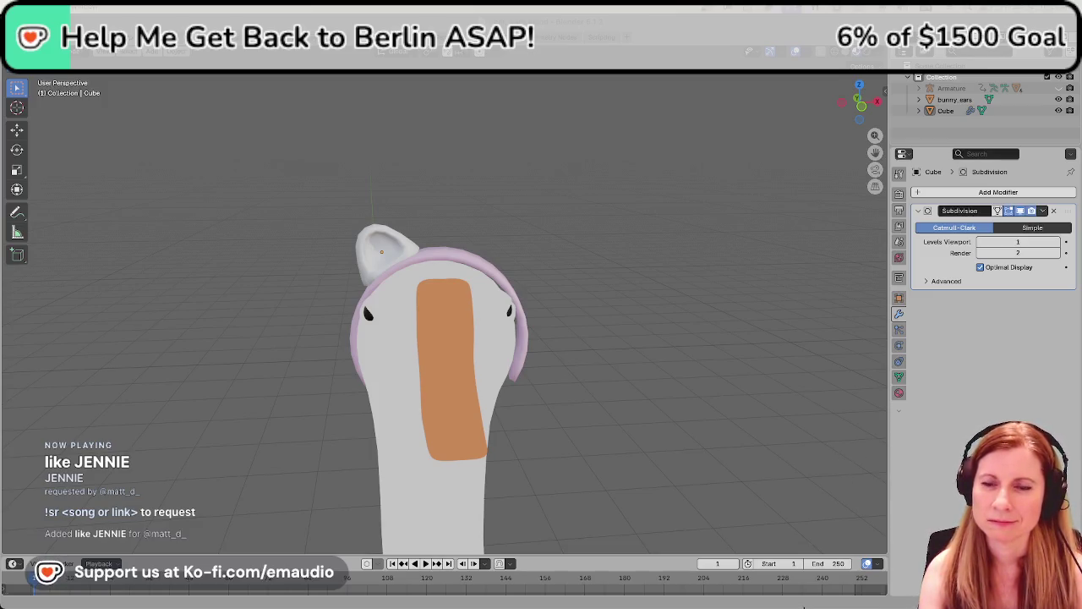
Select the left cat ear object on top of the goose's head
click(369, 241)
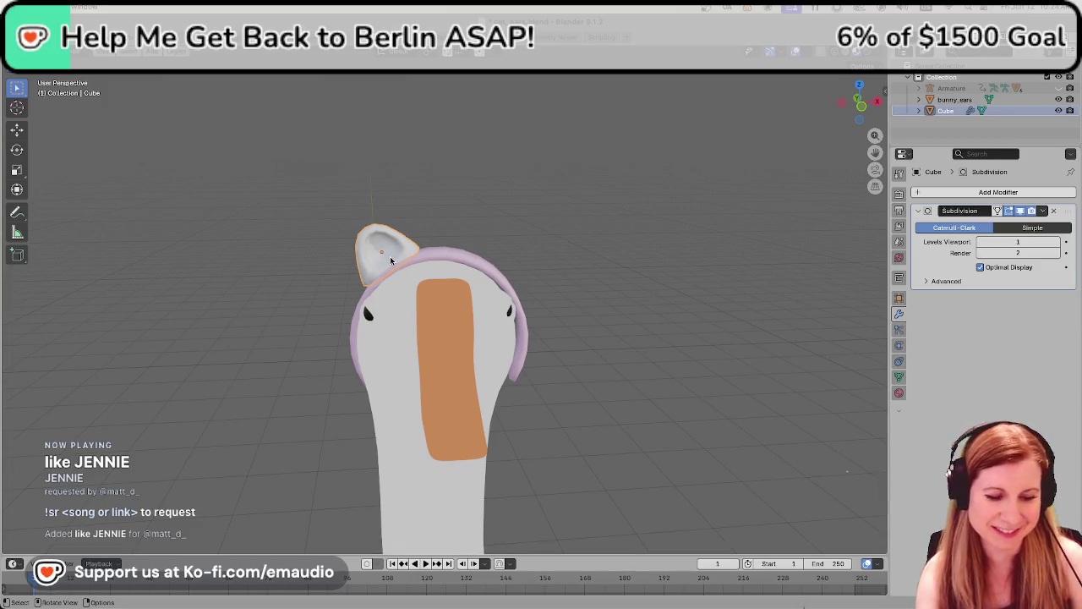
Duplicate the left cat ear and place the rotated copy on the headband's right side
scroll(406, 250, up, 5)
scroll(376, 251, down, 3)
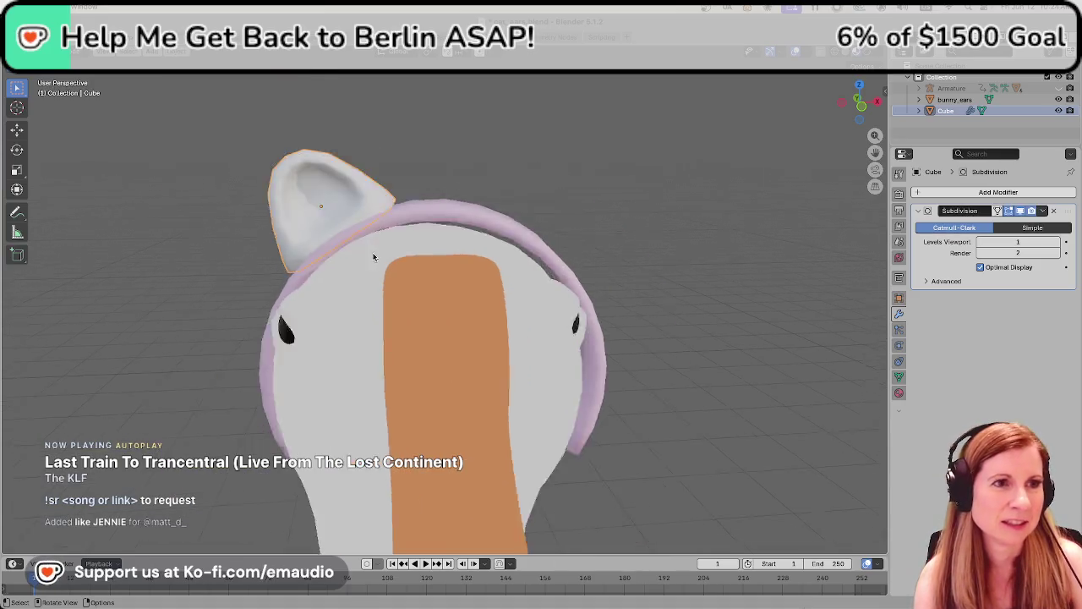
scroll(371, 253, down, 3)
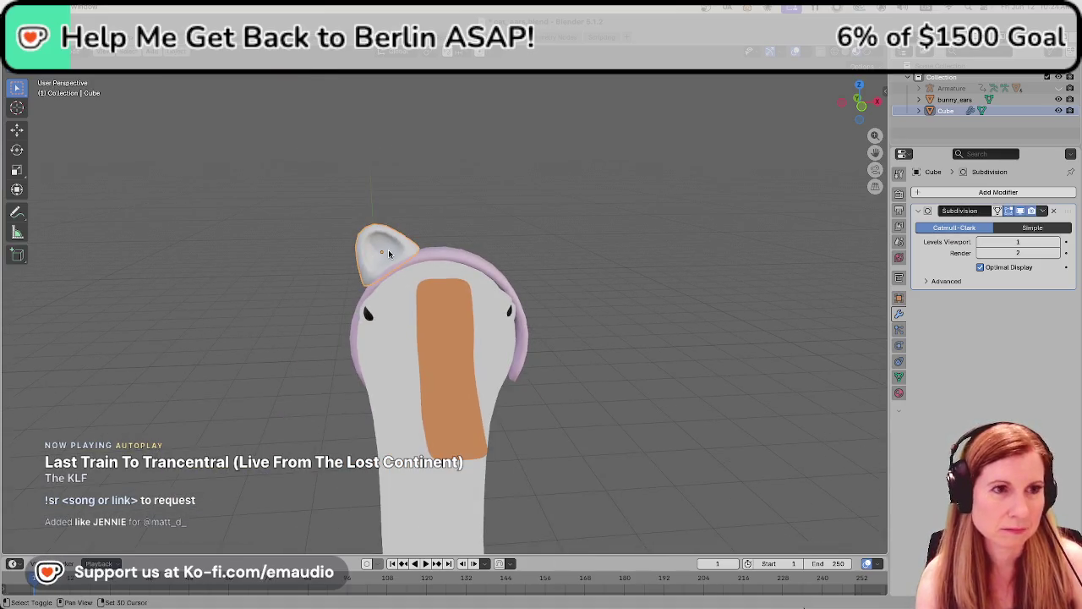
key(shift+d)
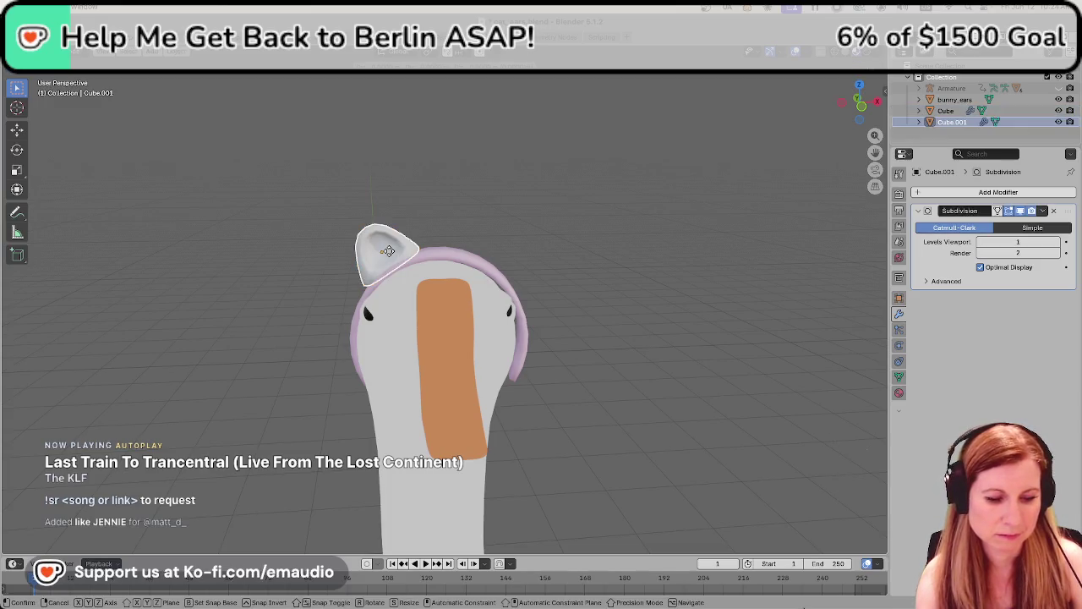
key(x)
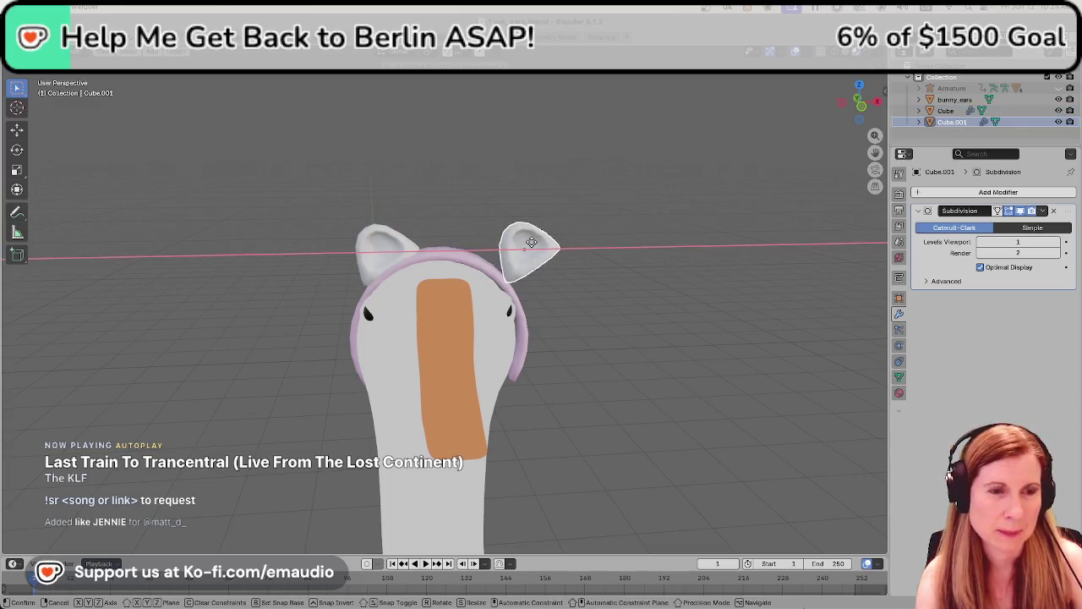
click(522, 251)
key(r)
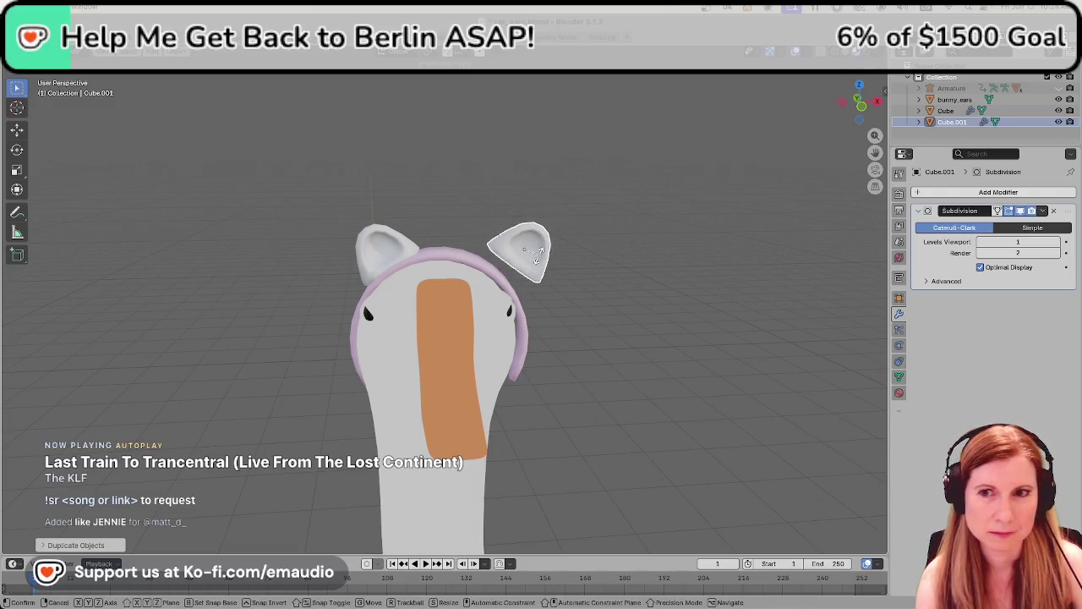
click(537, 259)
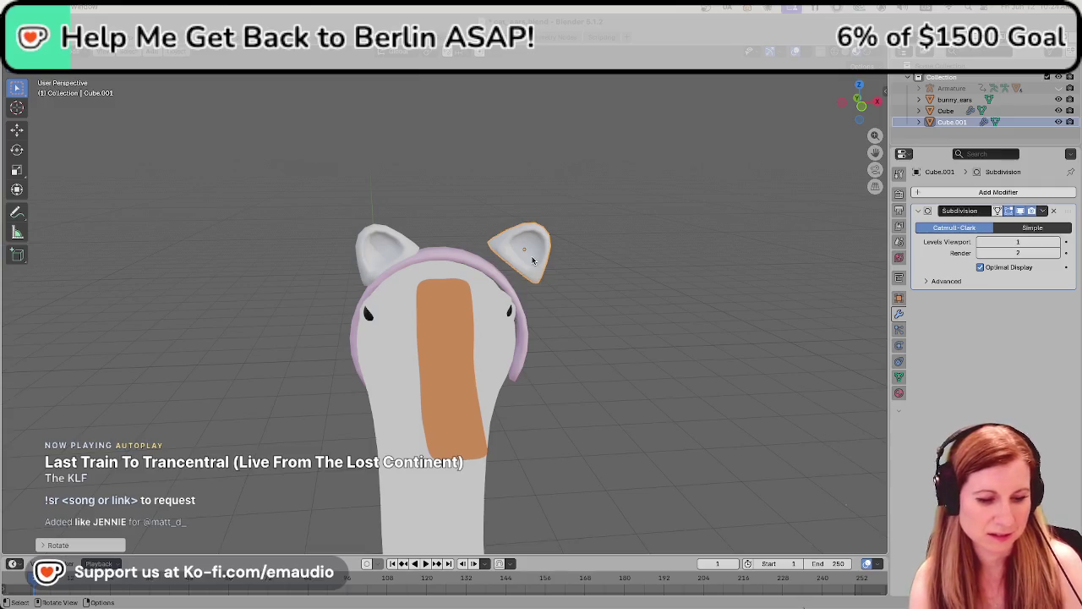
Nudge the right ear along X toward centre, then switch to the StreamDJ window
key(g)
key(x)
click(510, 264)
scroll(511, 265, up, 2)
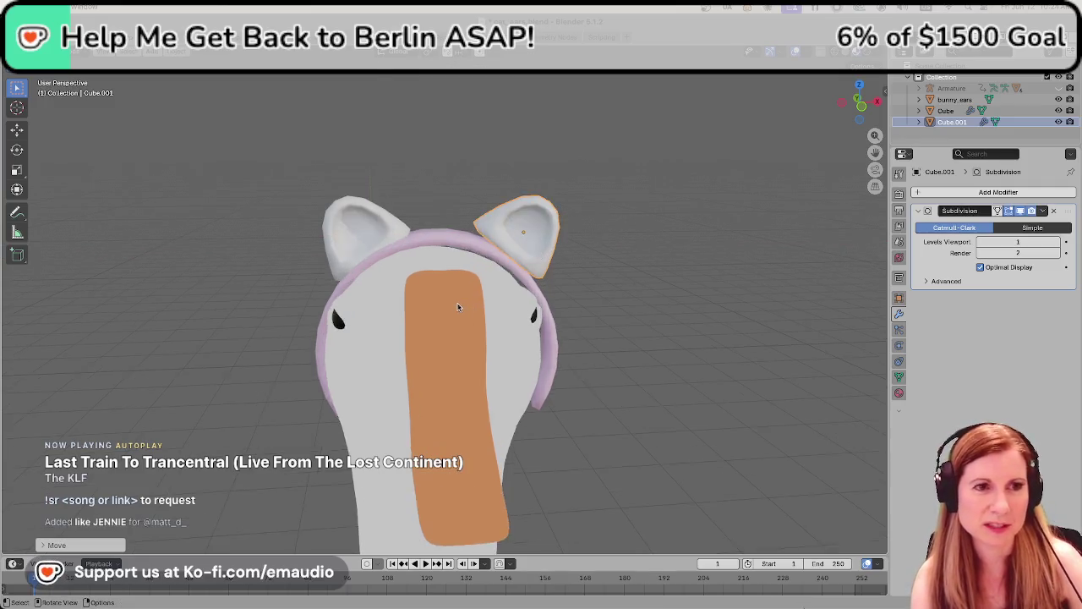
scroll(503, 279, up, 2)
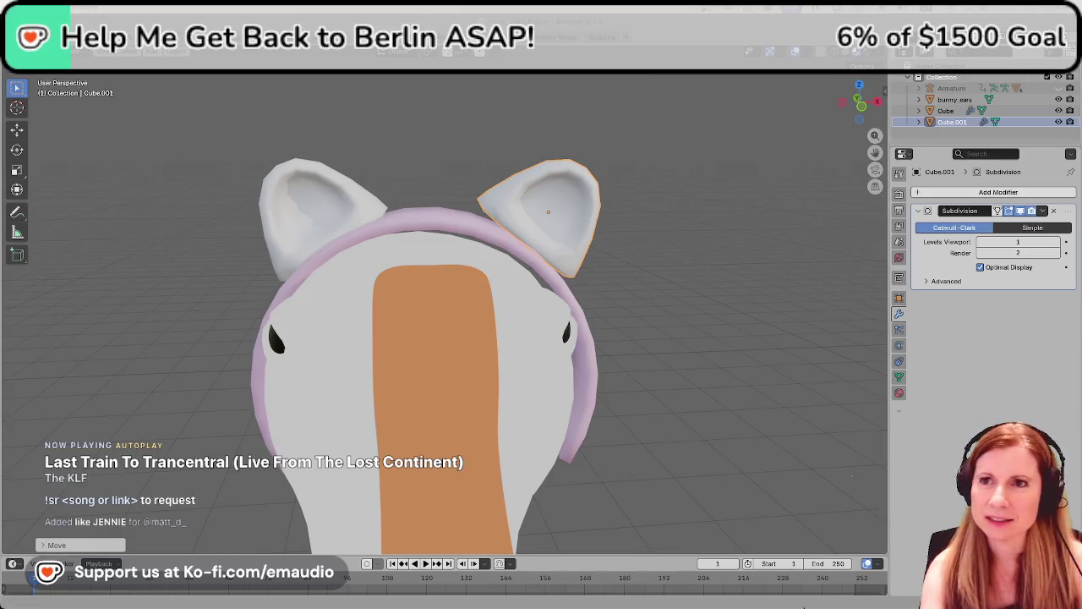
key(super+Tab)
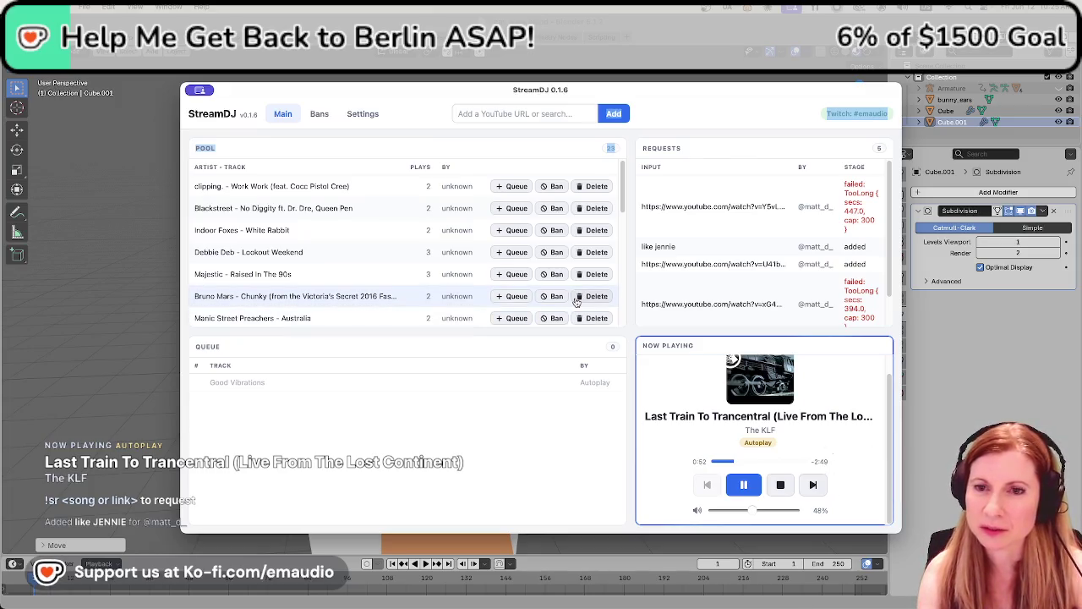
Focus StreamDJ's YouTube URL/search field while reviewing the song pool and requests
click(525, 113)
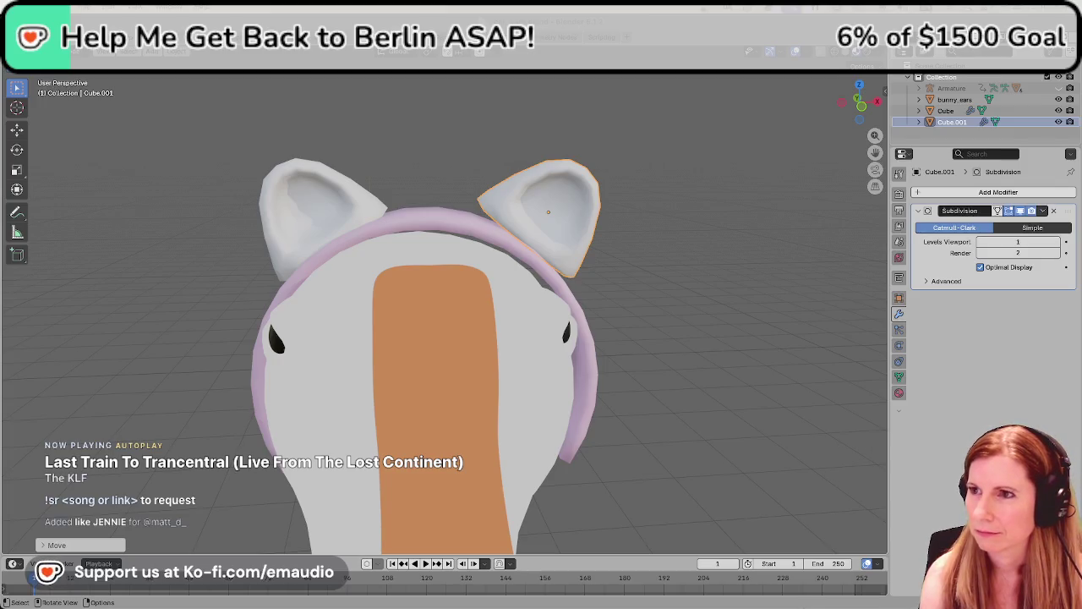
Bring the StreamDJ window in front of Blender from the taskbar
click(803, 606)
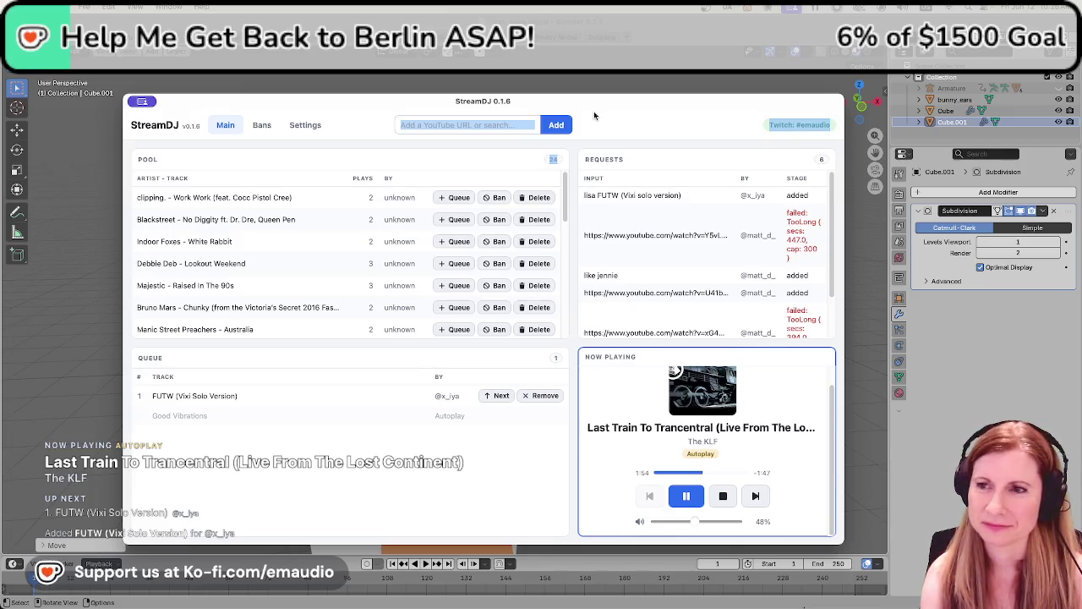
Check the queue with FUTW (Vixi Solo Version) next, then hide StreamDJ
key(ctrl+a)
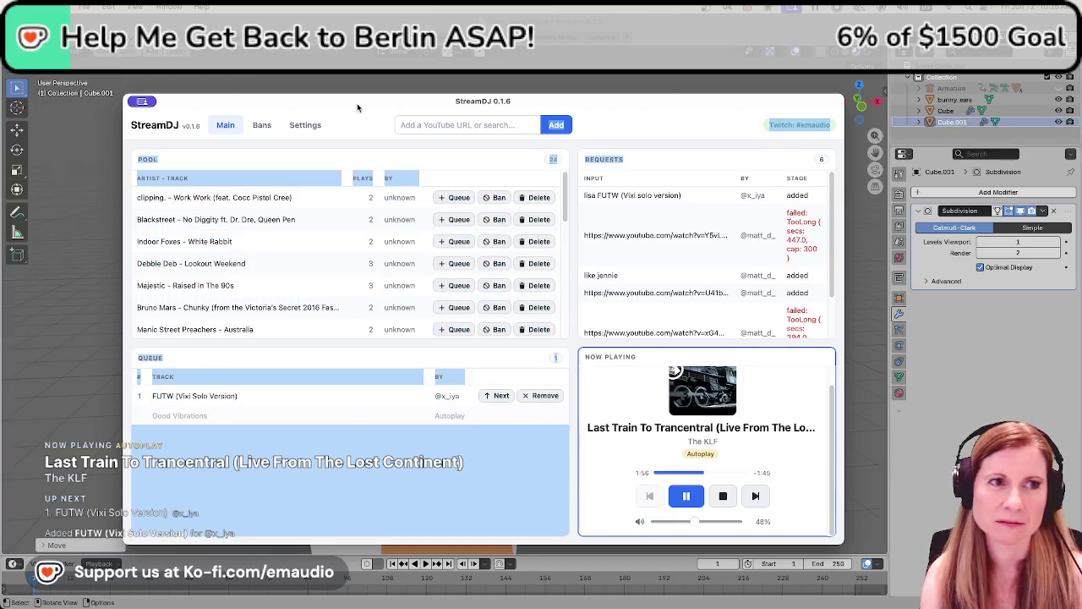
key(alt+Tab)
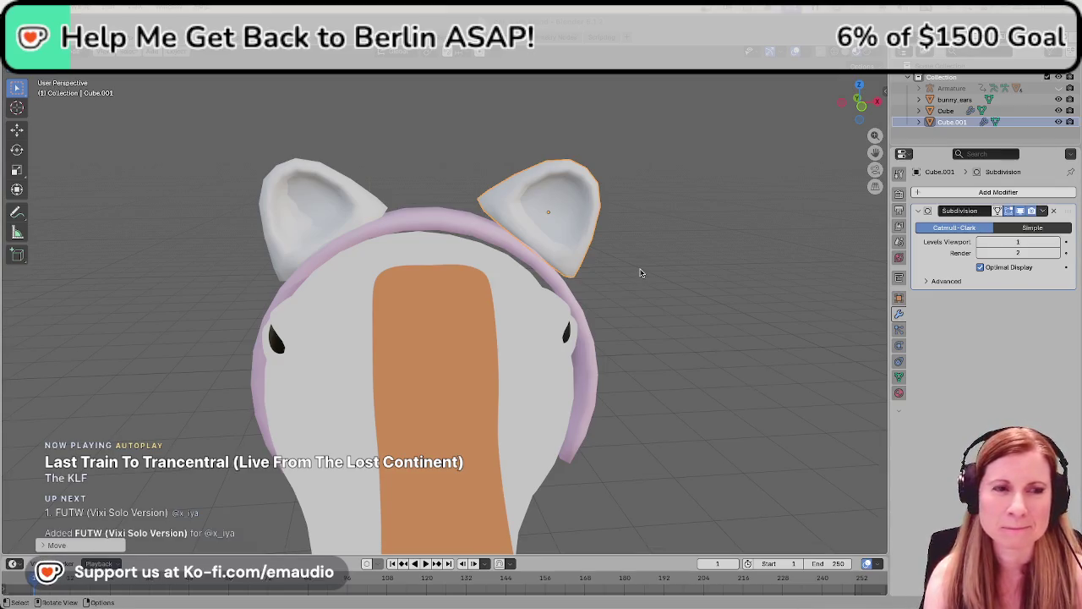
Rotate the right cat ear to a new angle and orbit around the goose's head
click(546, 242)
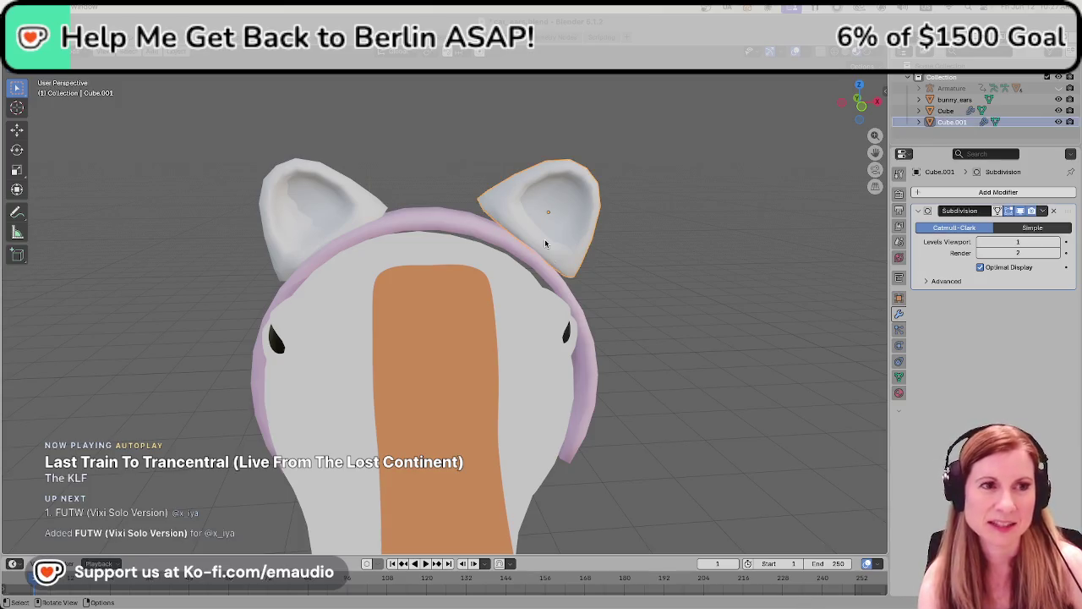
key(s)
key(r)
click(625, 292)
mouse_move(629, 295)
middle_down()
mouse_move(693, 304)
mouse_move(715, 295)
mouse_move(584, 315)
middle_up()
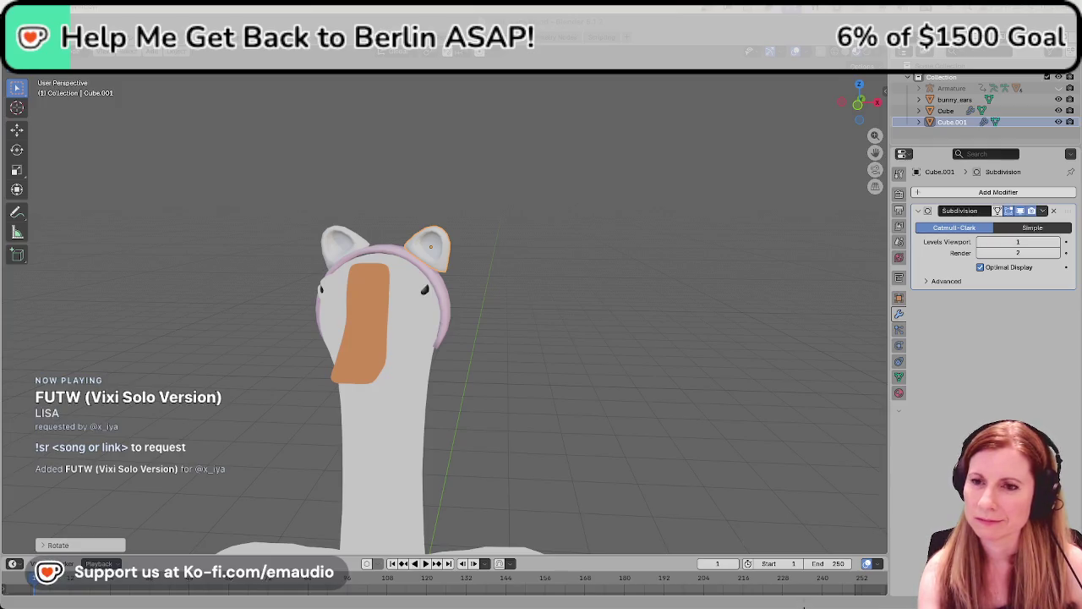
Open the Song Requests browser source's properties in OBS Studio
key(super+Tab)
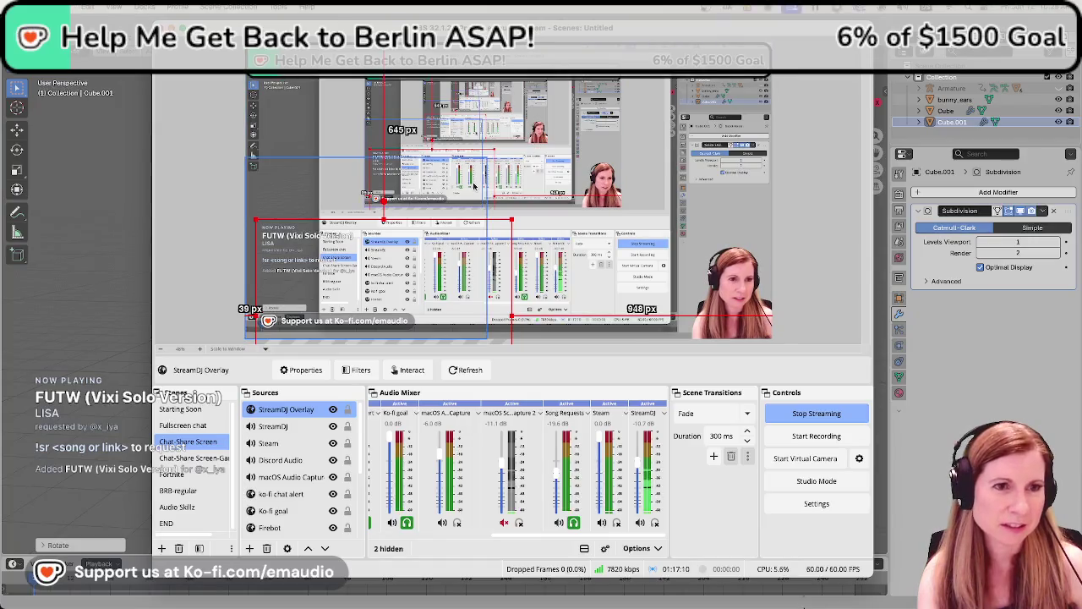
click(282, 512)
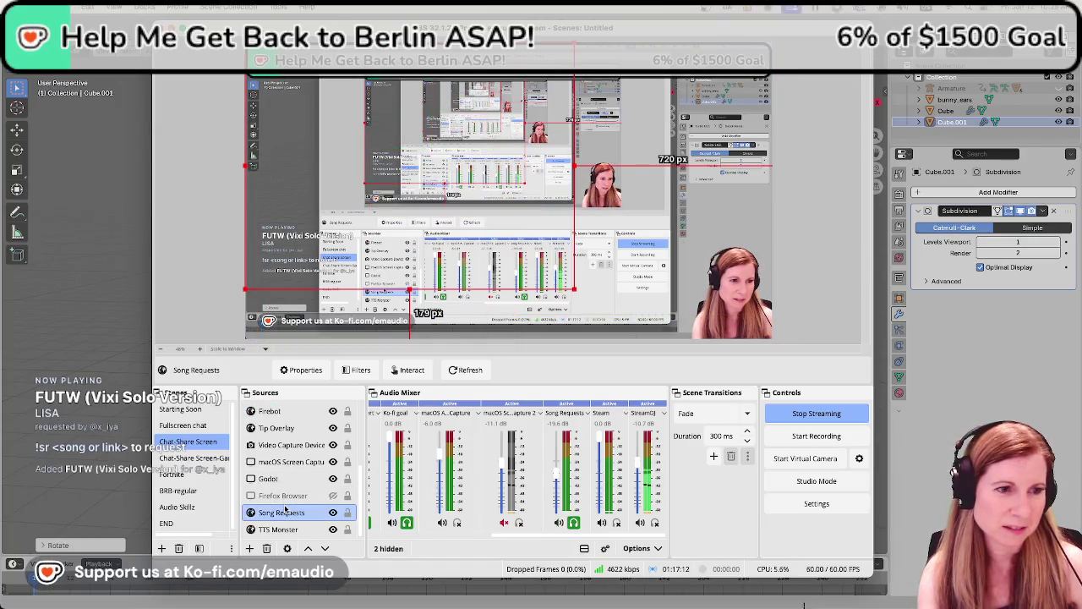
right_click(283, 510)
click(318, 496)
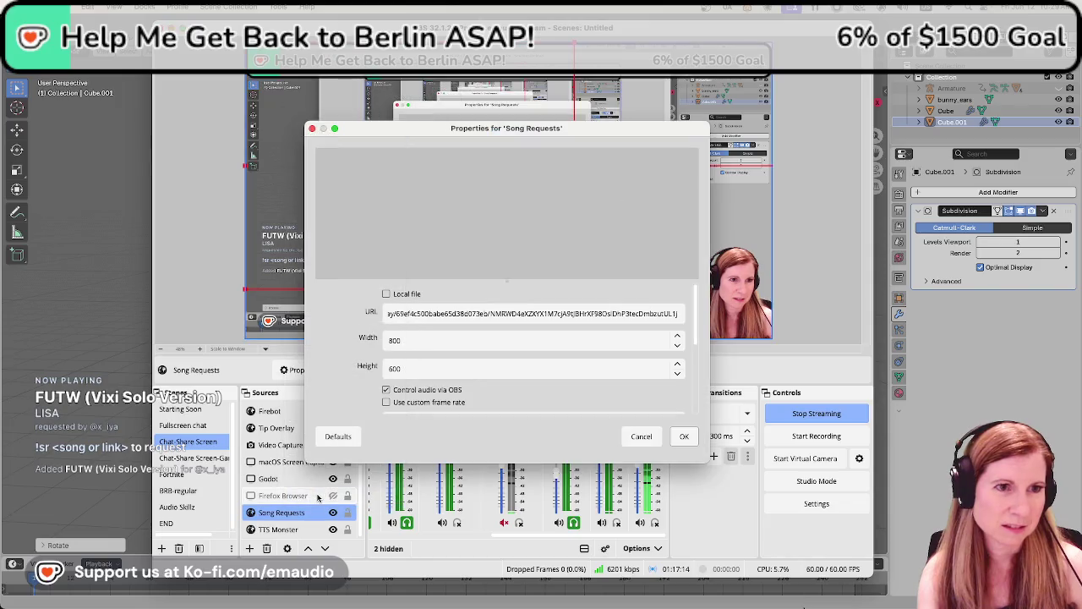
Refresh the cache of the Song Requests source's current page
scroll(474, 359, down, 3)
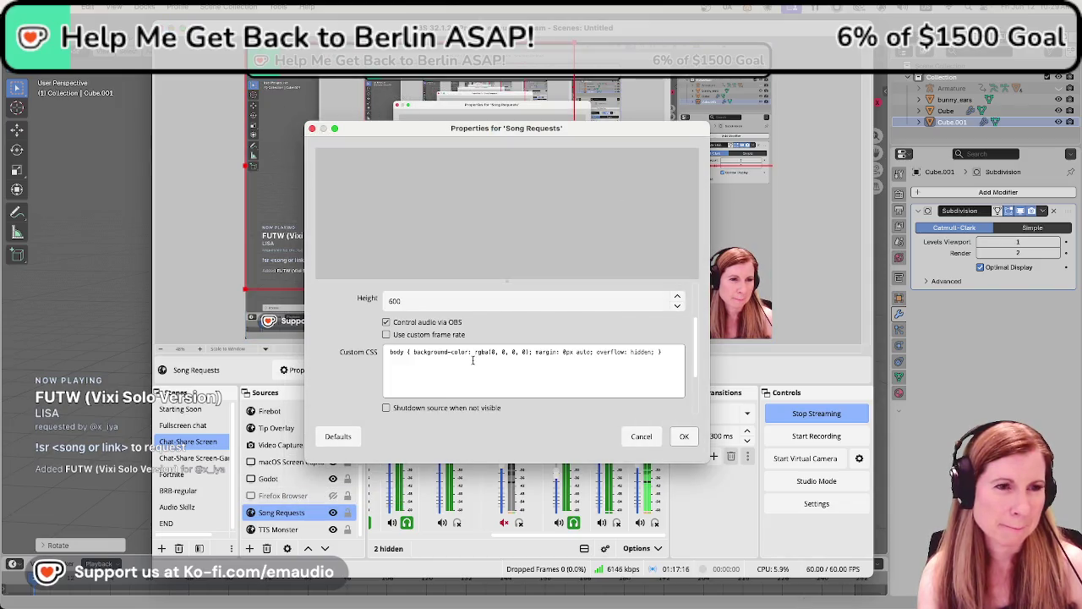
scroll(453, 349, down, 3)
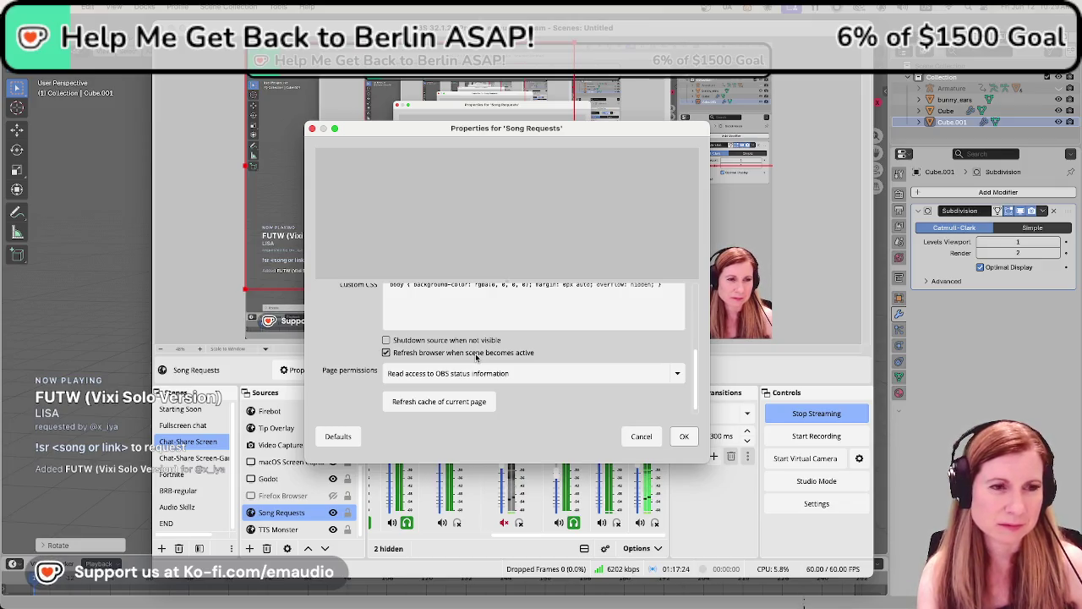
scroll(476, 356, down, 1)
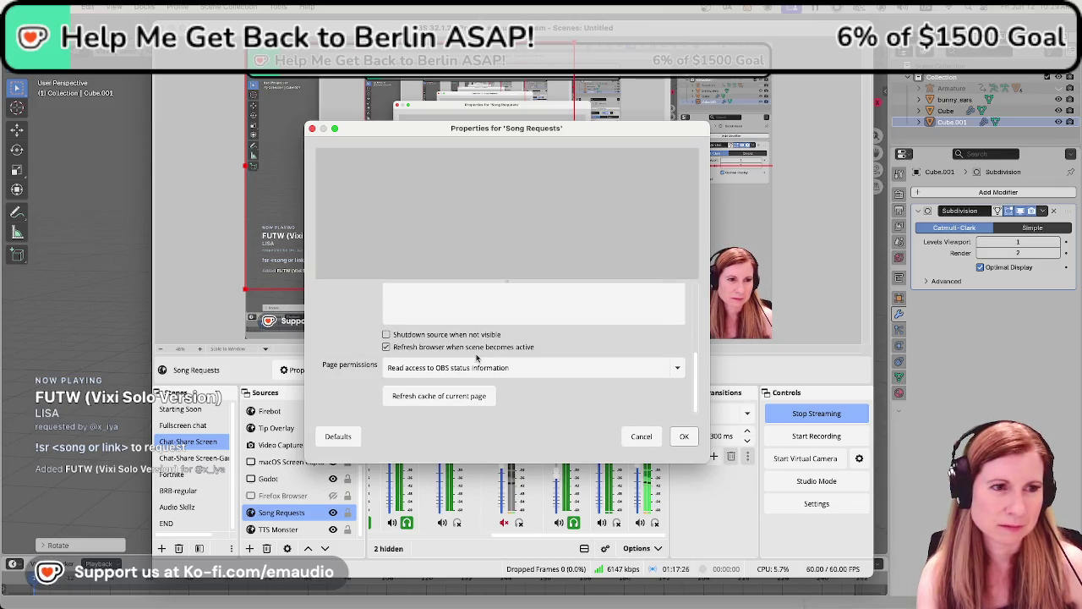
scroll(476, 357, up, 3)
scroll(476, 355, down, 2)
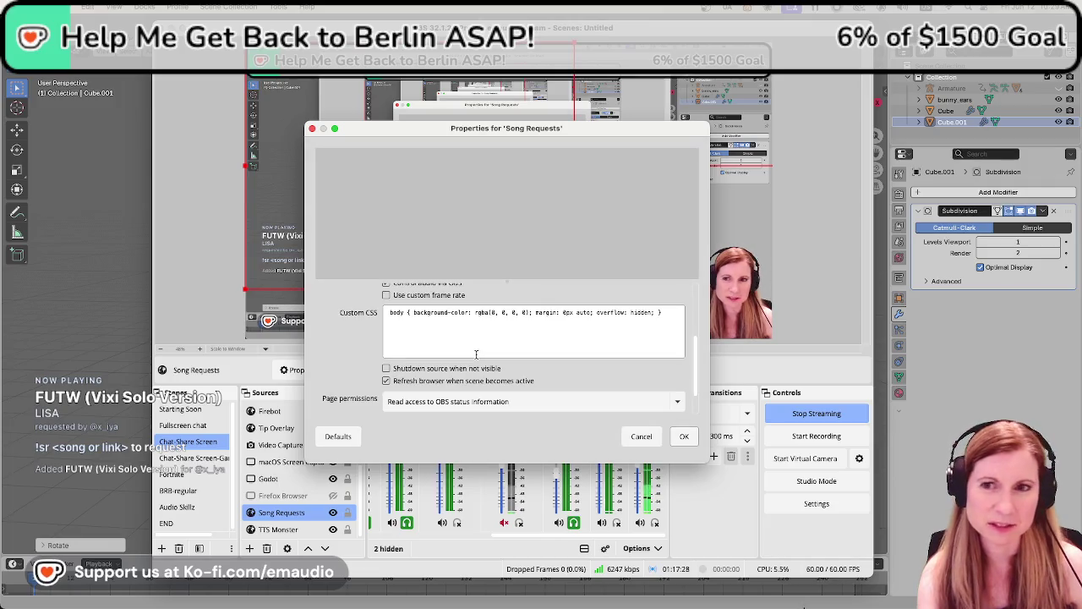
scroll(483, 368, down, 2)
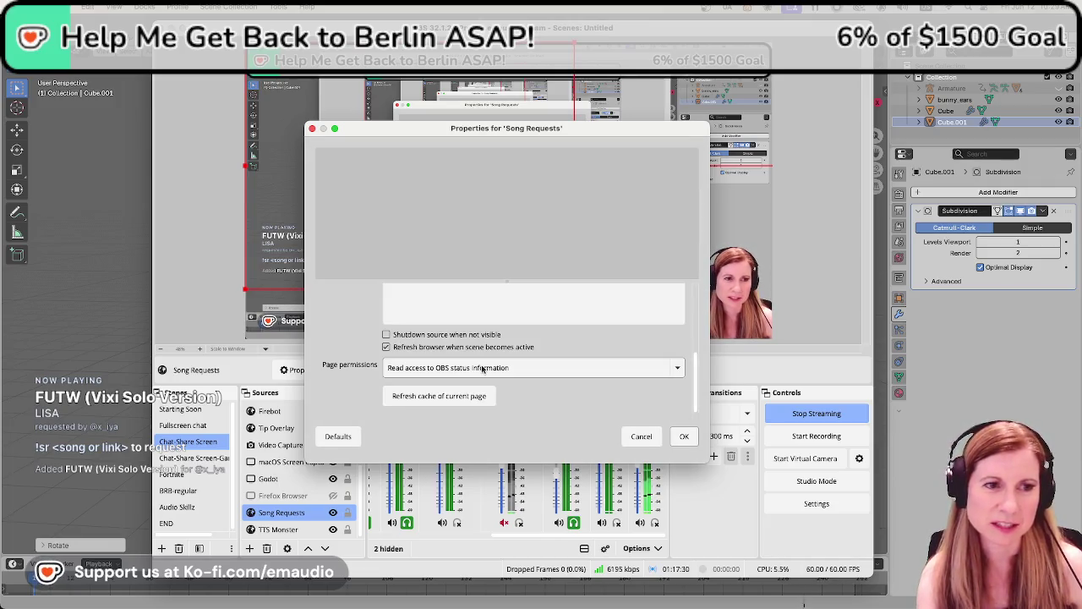
click(463, 394)
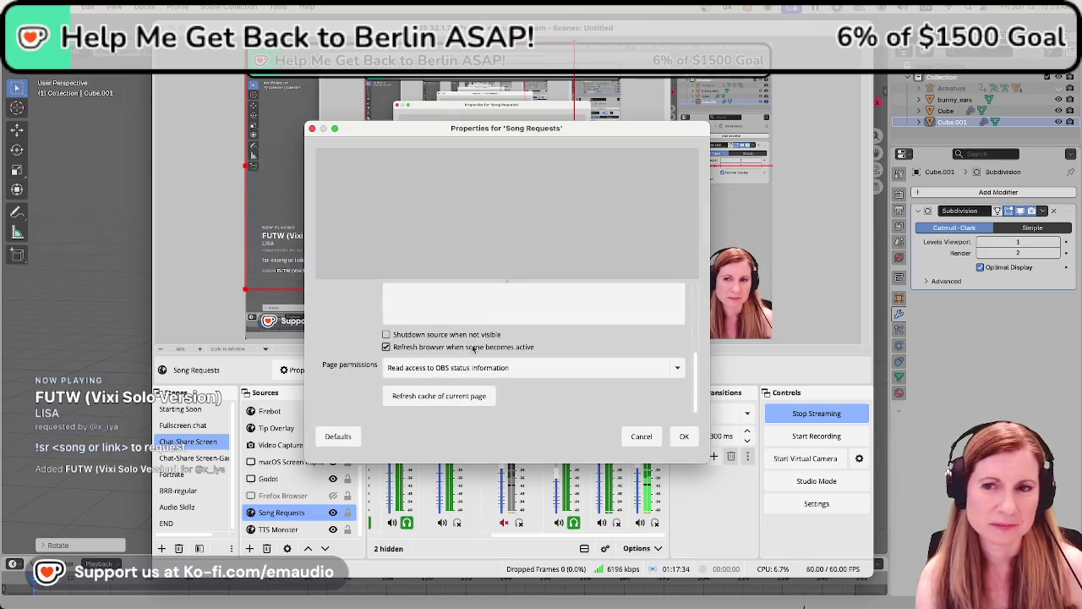
Review the Custom CSS, confirm the properties with OK, and return to Blender
scroll(474, 350, up, 1)
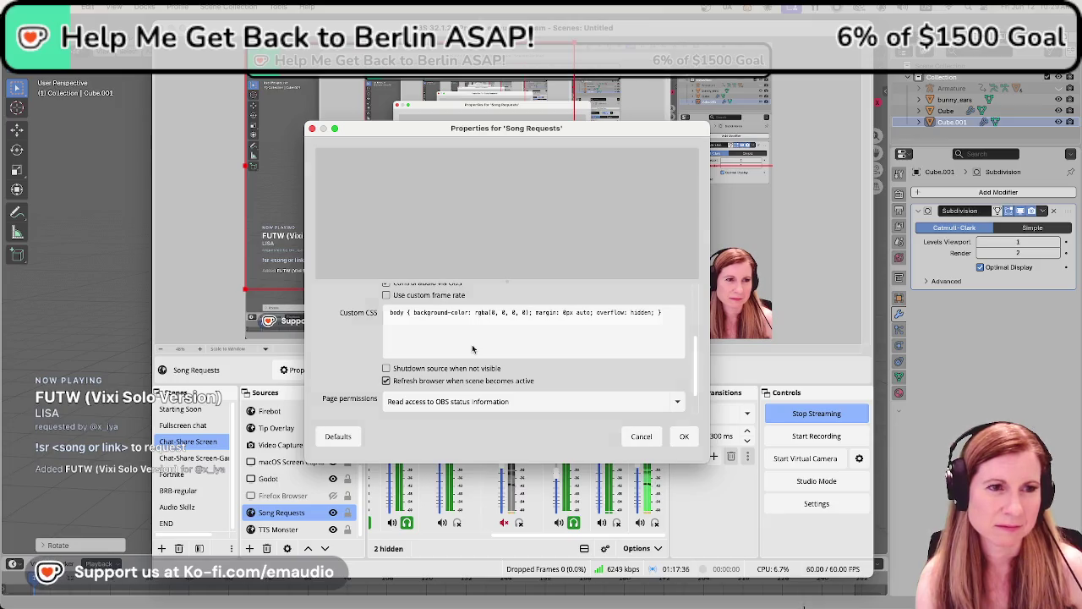
click(472, 345)
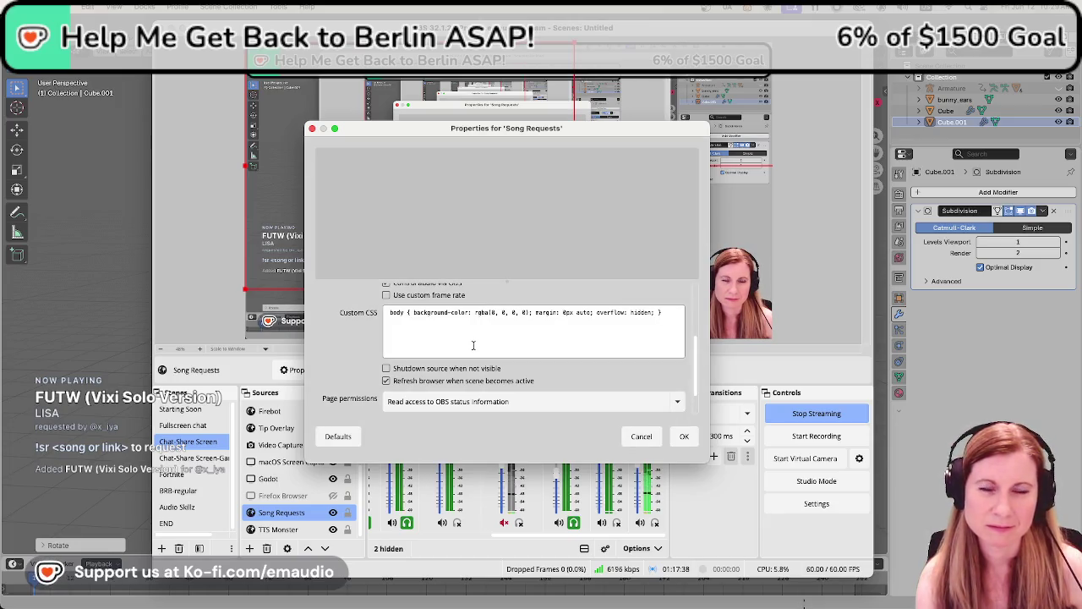
scroll(473, 345, down, 1)
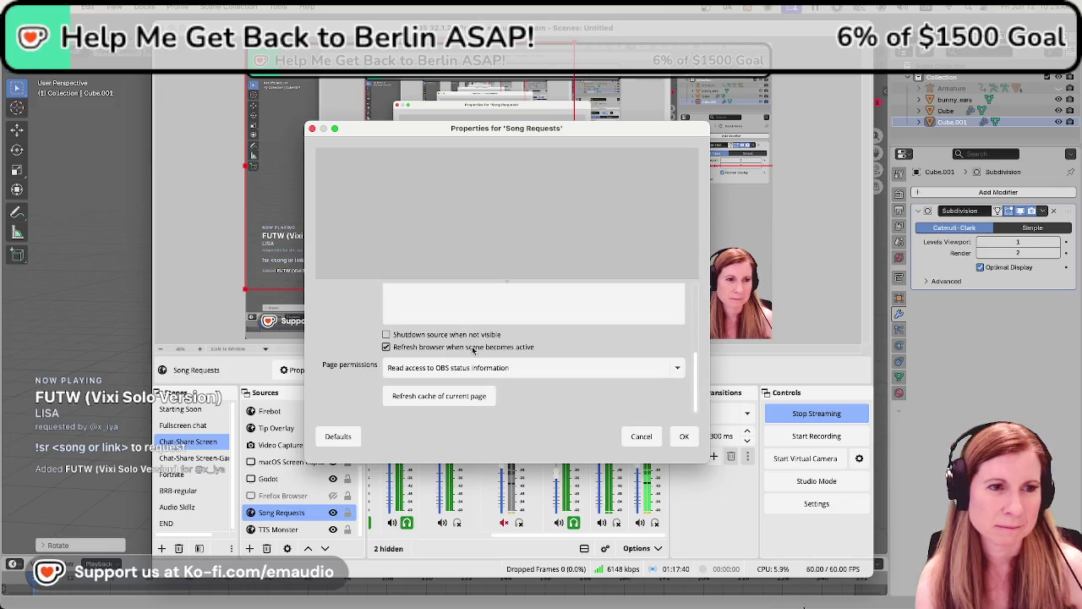
click(684, 436)
key(super+Tab)
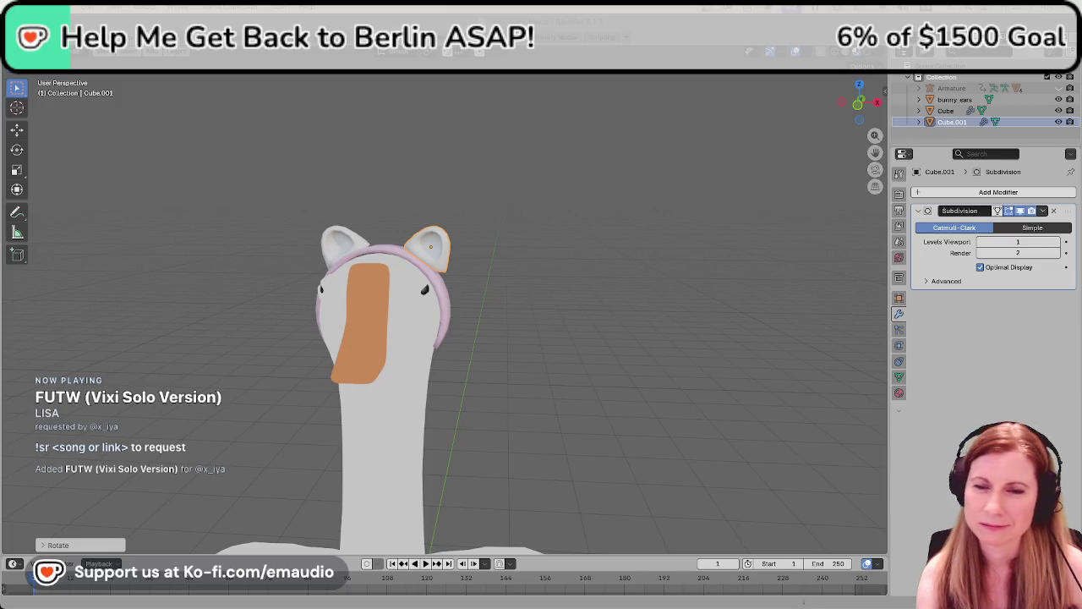
Deselect the ear and orbit to view the headband and ears from front and side
click(573, 366)
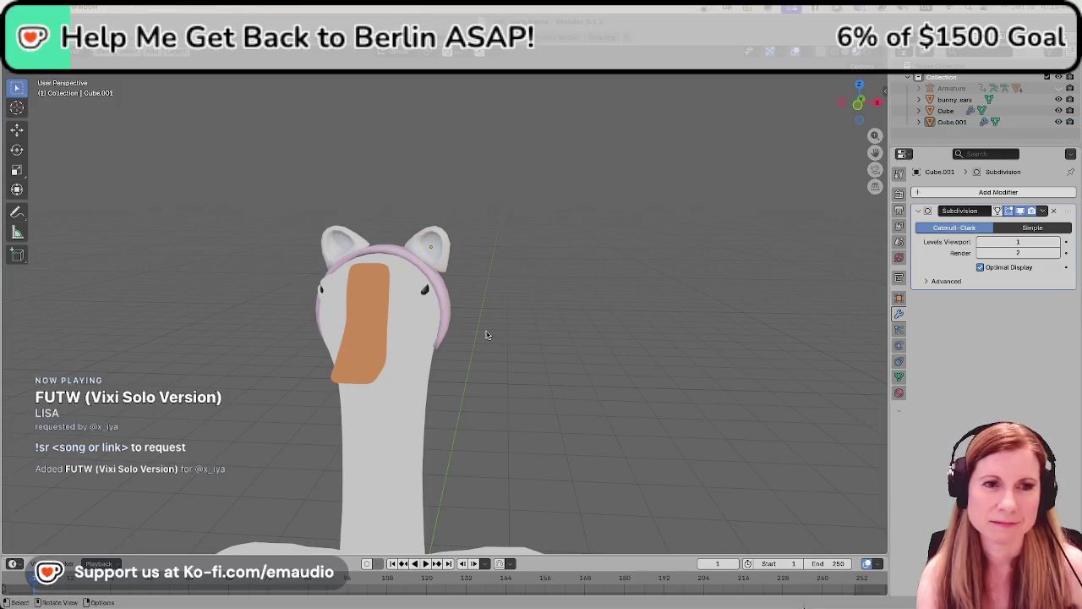
middle_drag(483, 328, 518, 305)
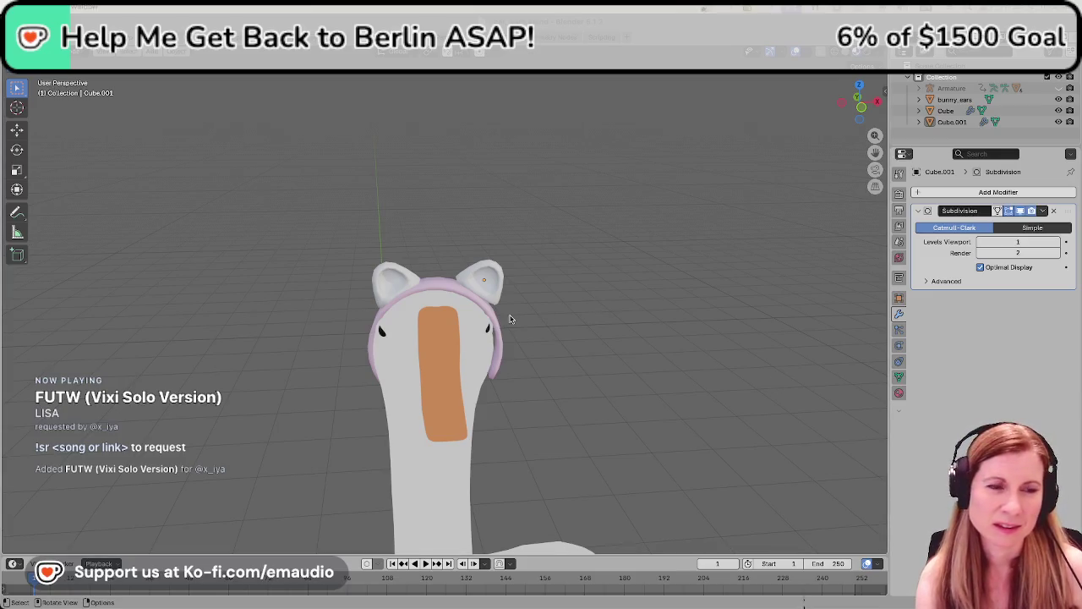
mouse_move(455, 303)
middle_down()
mouse_move(659, 310)
mouse_move(592, 321)
mouse_move(460, 217)
mouse_move(681, 220)
mouse_move(376, 341)
middle_up()
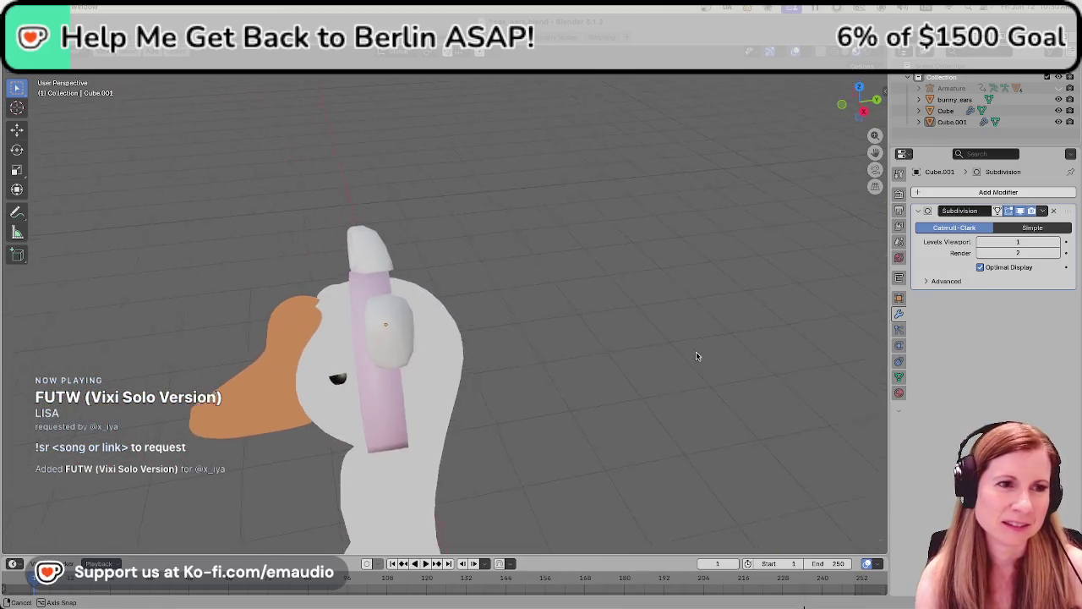
Move right ear Cube.001 along Y, then check it in front and side views
click(376, 341)
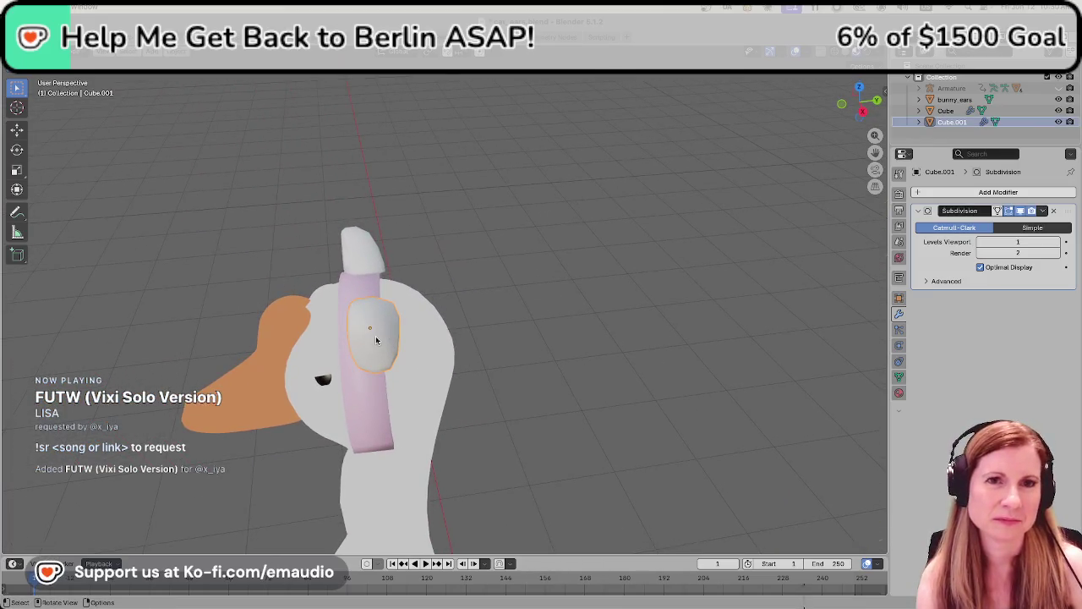
key(g)
key(y)
click(362, 337)
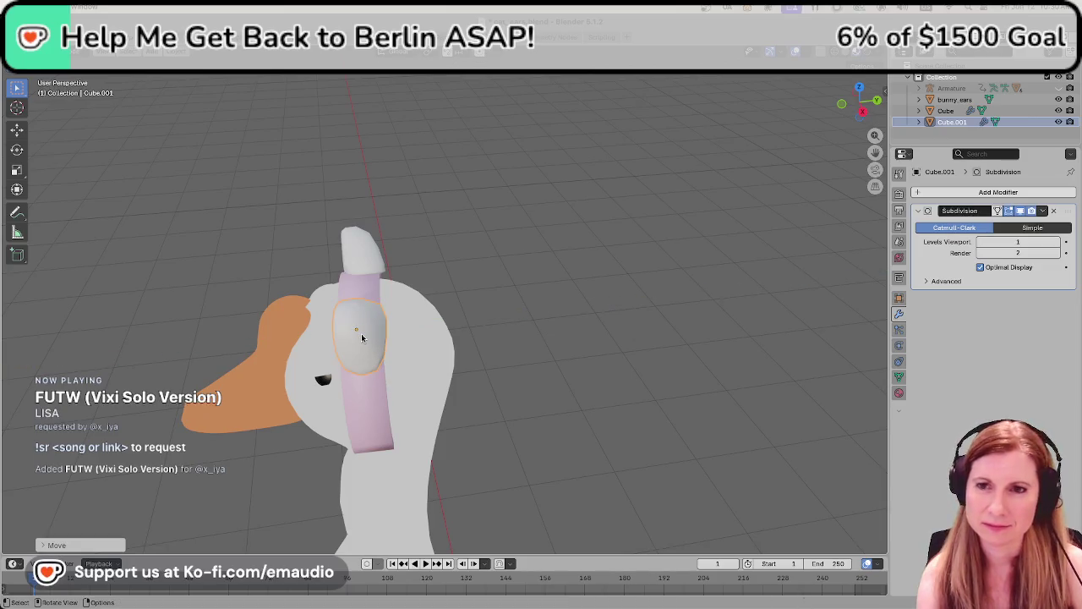
key(KP_1)
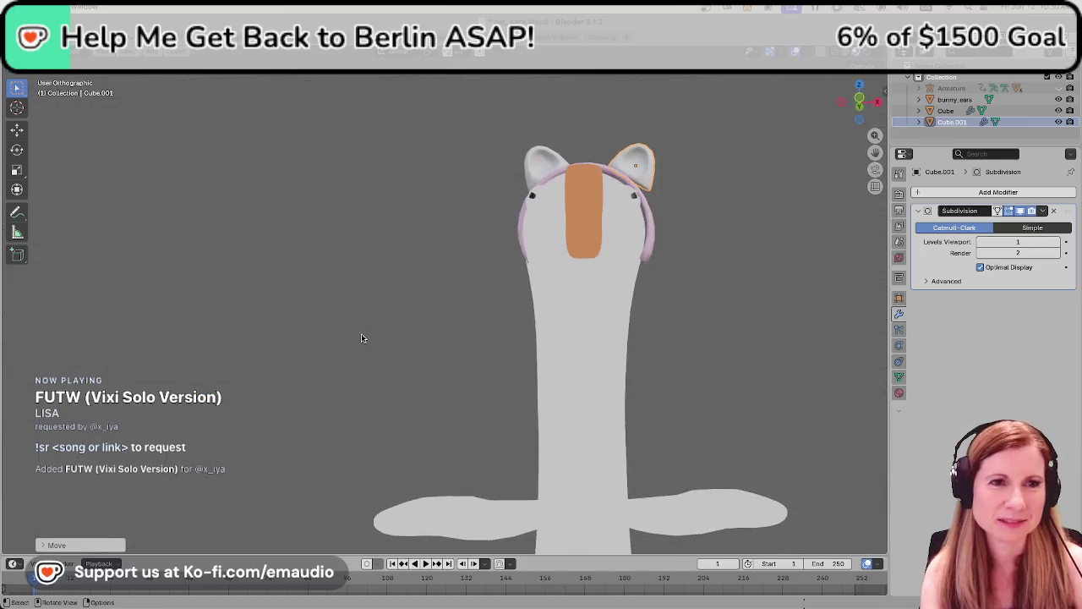
key(KP_3)
mouse_move(373, 323)
ctrl+middle_down()
mouse_move(764, 255)
mouse_move(734, 383)
mouse_move(687, 373)
mouse_move(768, 369)
ctrl+middle_up()
key(KP_1)
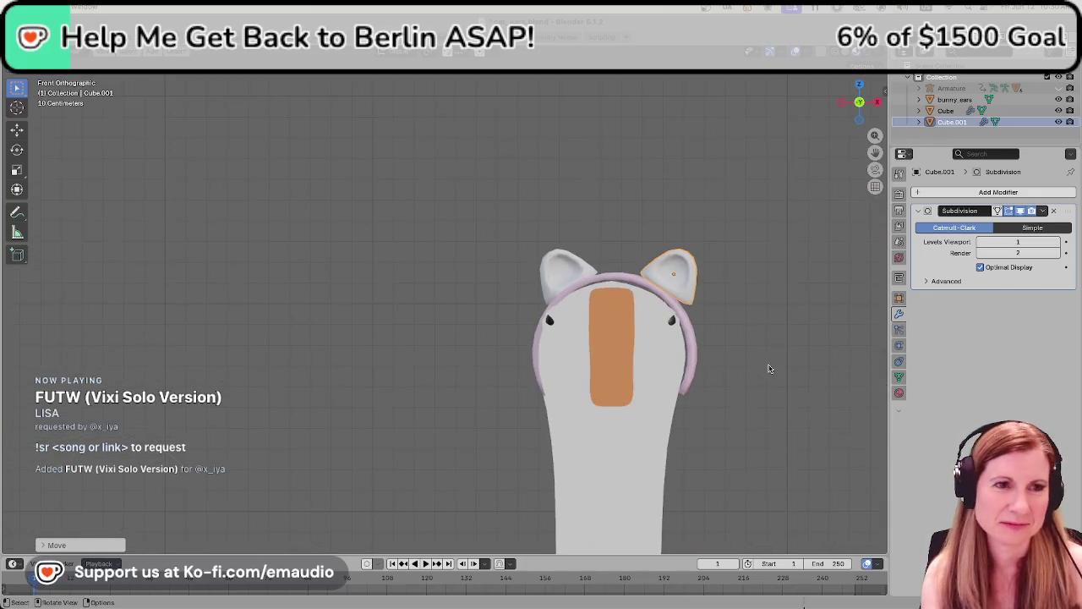
Inspect the cat ears from left, right, front and perspective views
key(KP_6)
key(ctrl+KP_3)
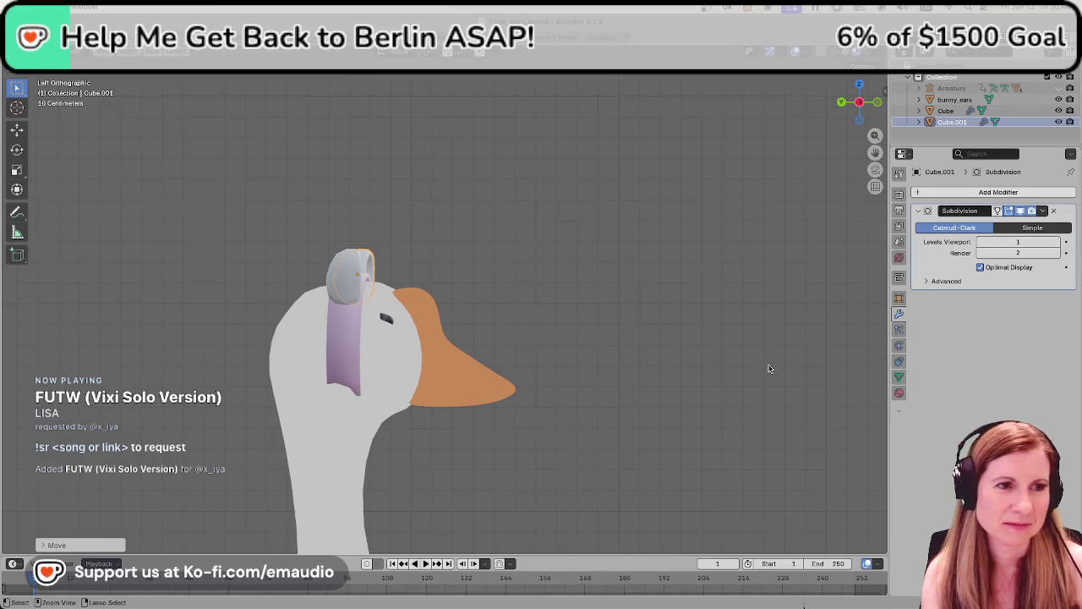
key(KP_3)
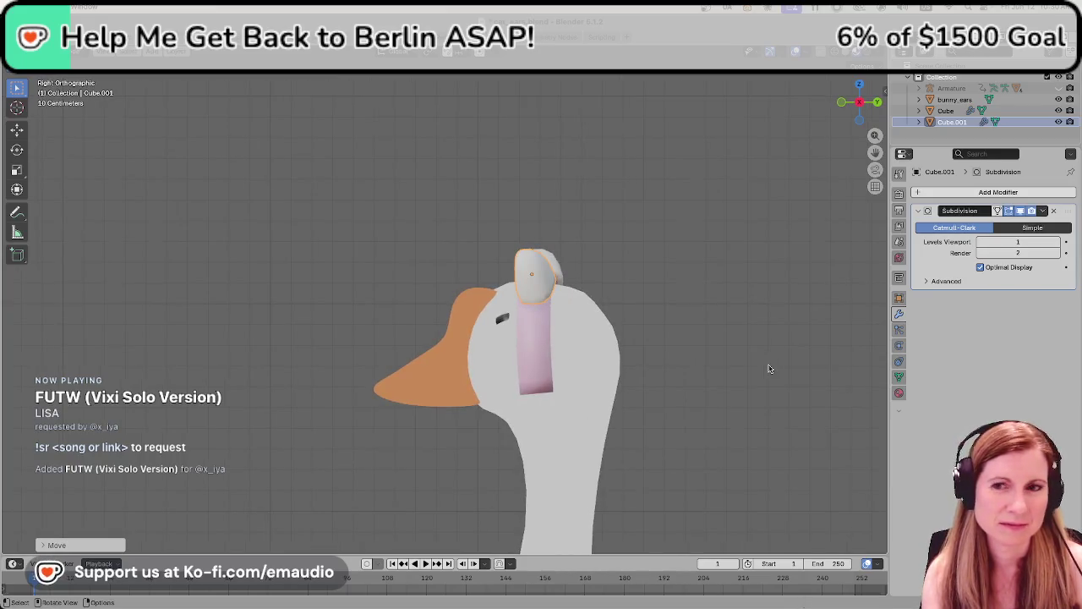
key(KP_1)
middle_drag(762, 374, 619, 353)
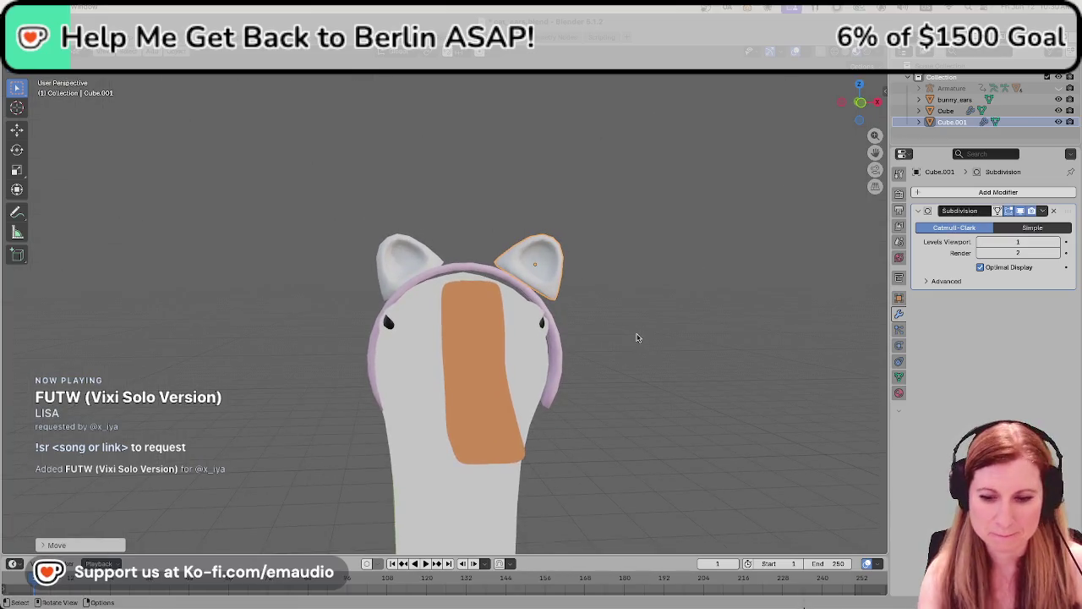
key(KP_1)
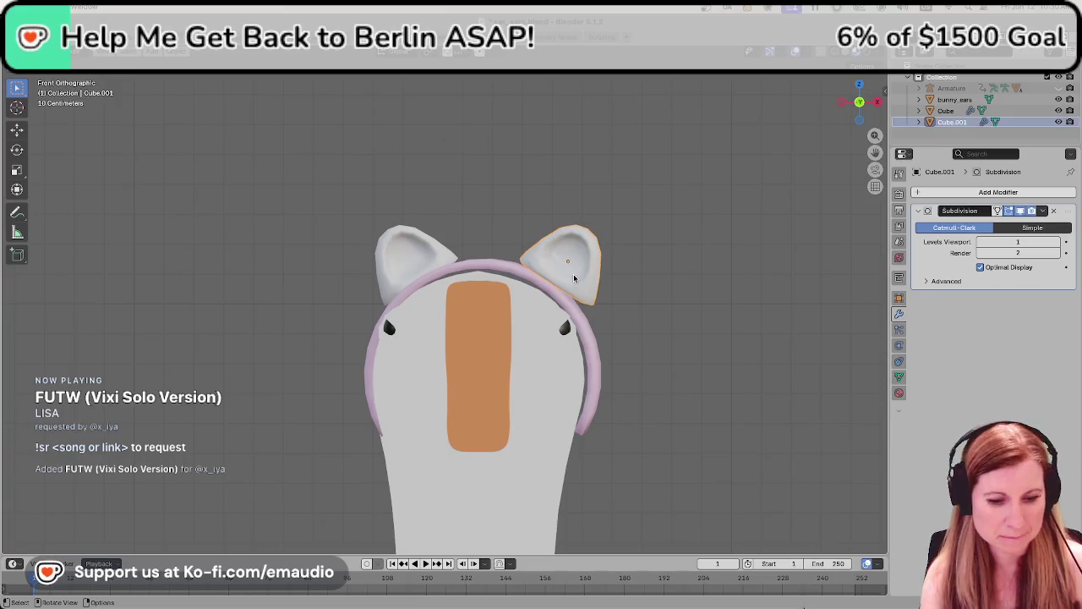
Slightly rotate the right cat ear, then reposition the left cat ear
key(alt+a)
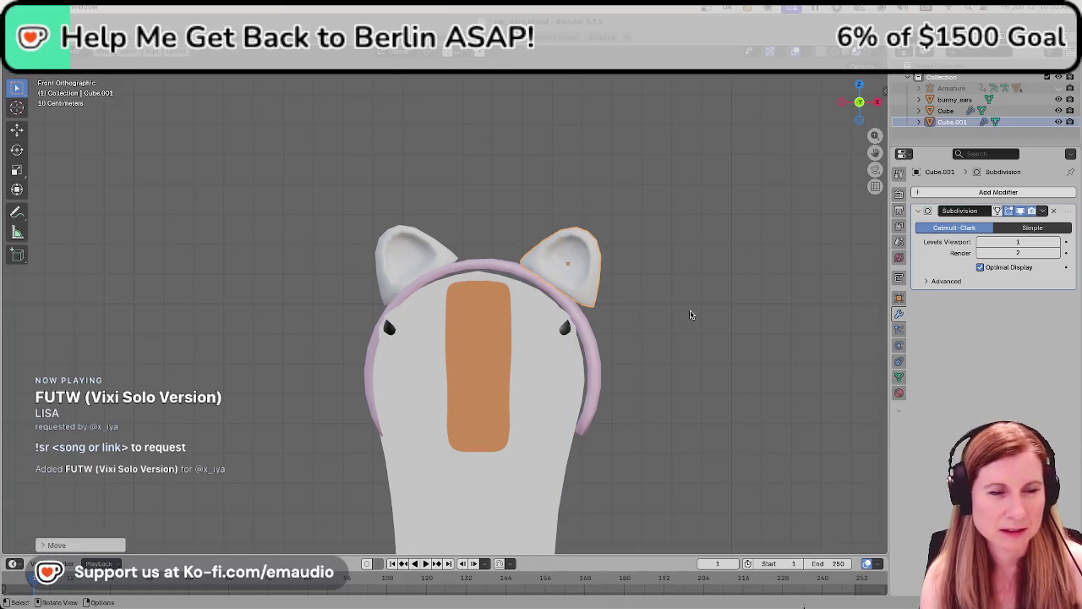
click(583, 294)
key(r)
click(589, 296)
click(640, 259)
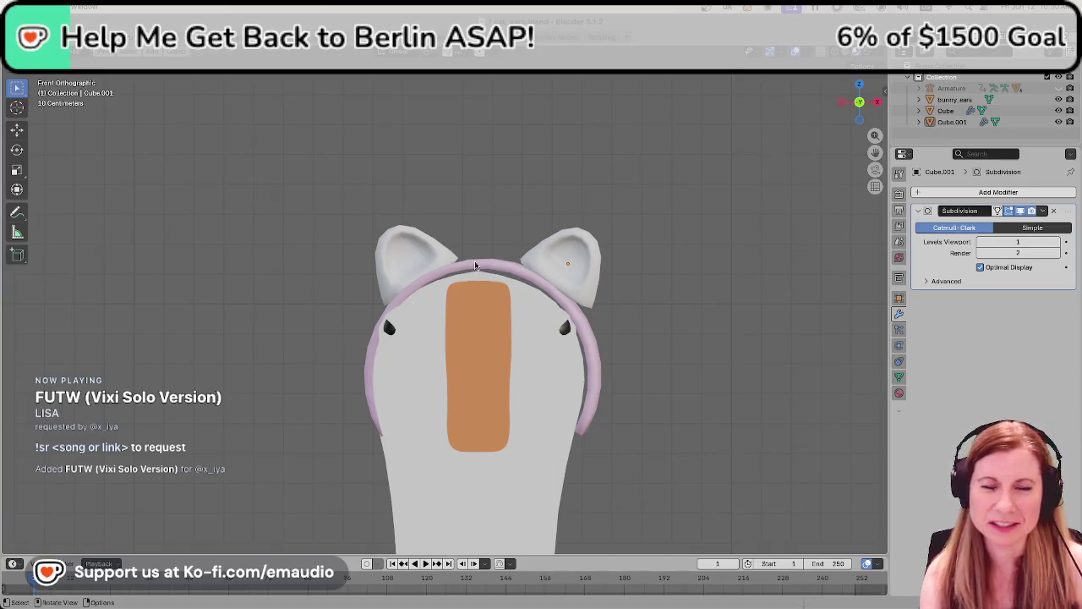
click(423, 261)
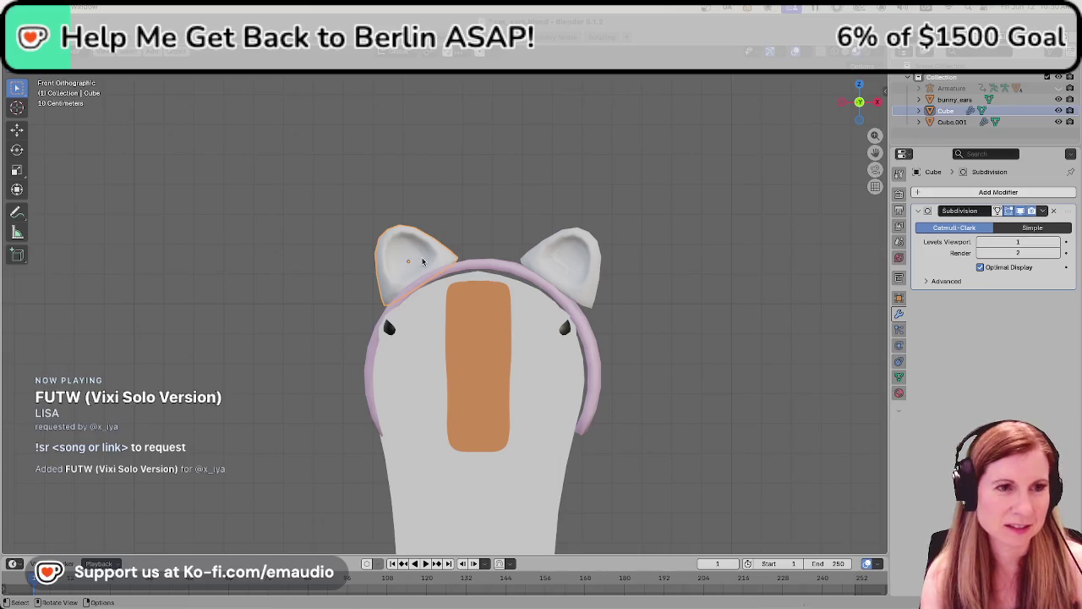
key(g)
click(420, 260)
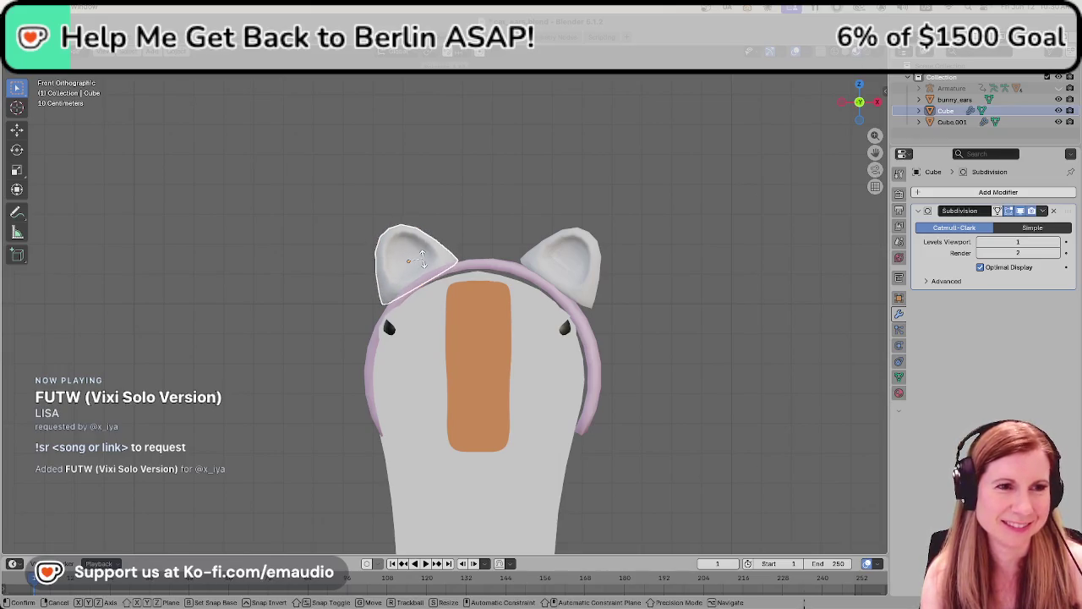